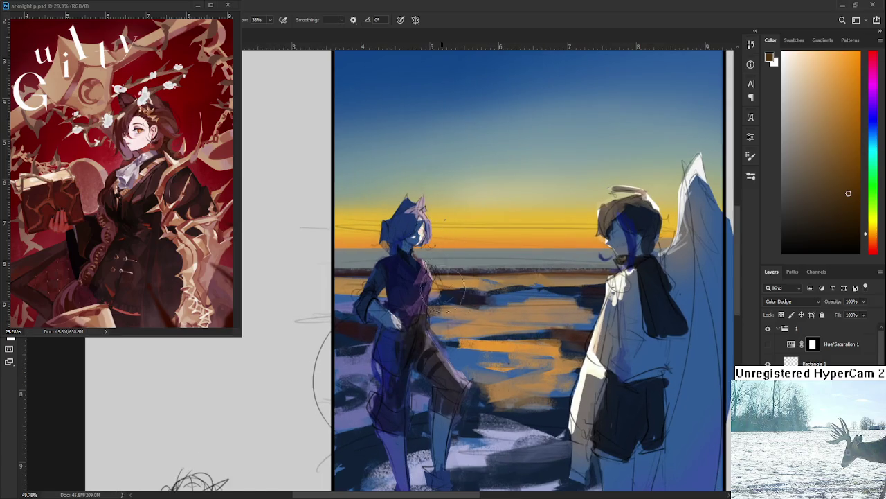
scroll(485, 265, "up", 1)
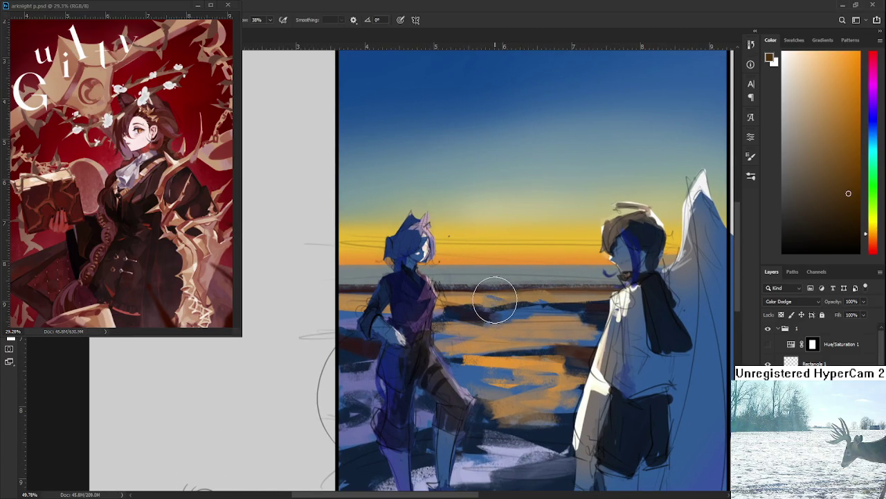
Step: Pick a warm orange and brush Color Dodge glow over both characters' hair and the left character's leg
scroll(494, 298, "down", 1)
left_click_drag(844, 138, 852, 86)
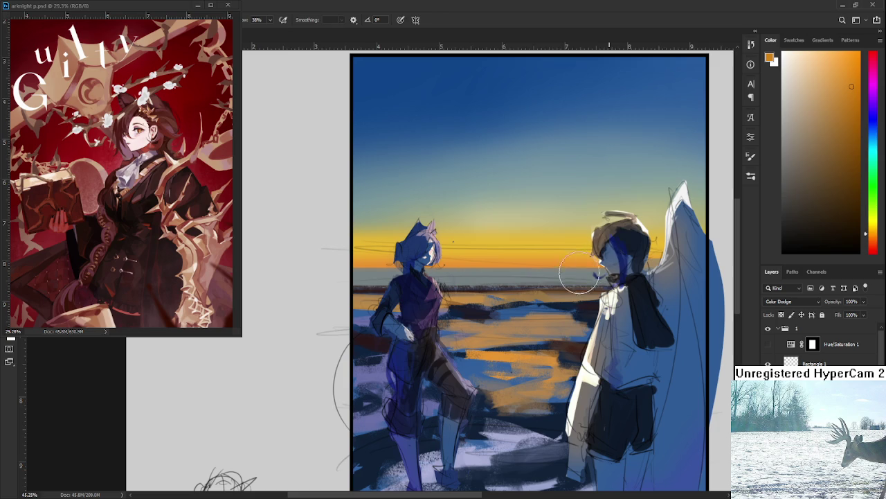
left_click_drag(610, 216, 604, 253)
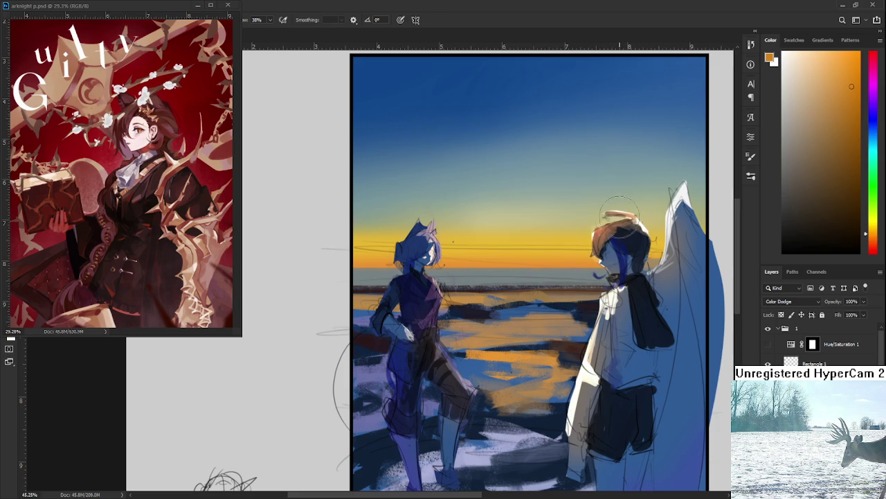
left_click_drag(431, 227, 418, 258)
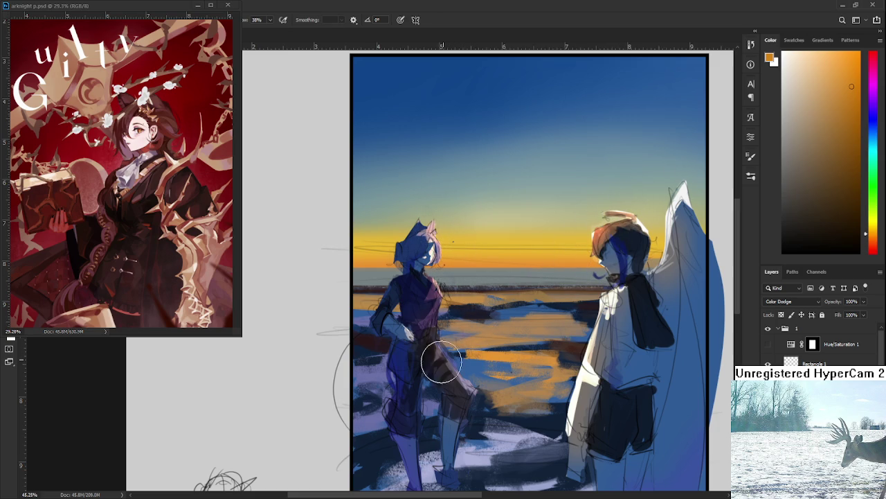
left_click_drag(439, 363, 469, 374)
scroll(471, 360, "down", 3)
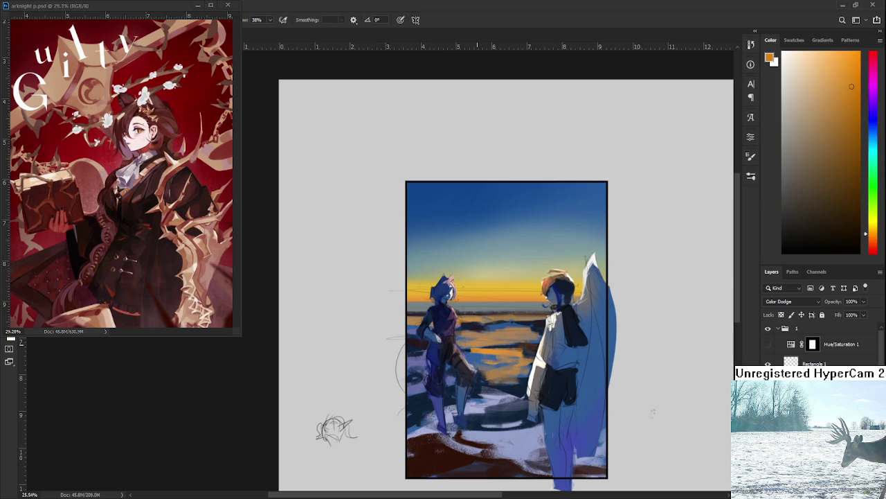
scroll(506, 333, "up", 2)
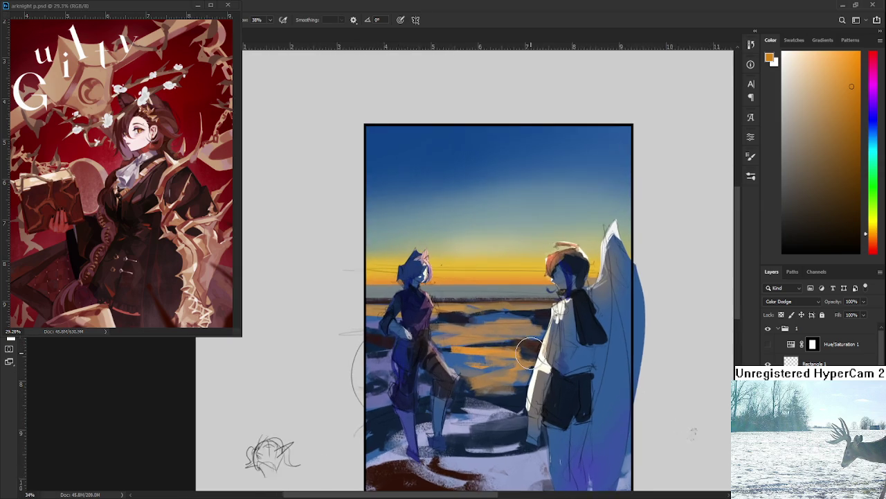
scroll(506, 333, "up", 2)
scroll(506, 332, "up", 1)
scroll(507, 332, "down", 1)
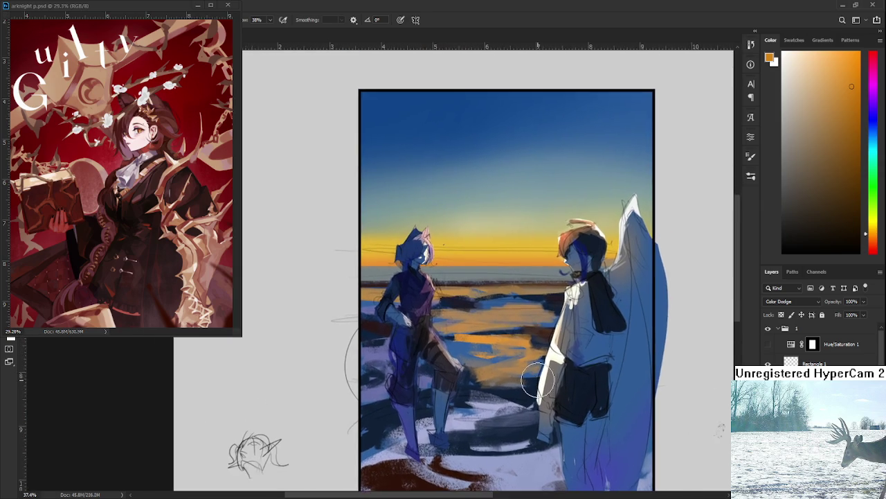
scroll(506, 332, "down", 2)
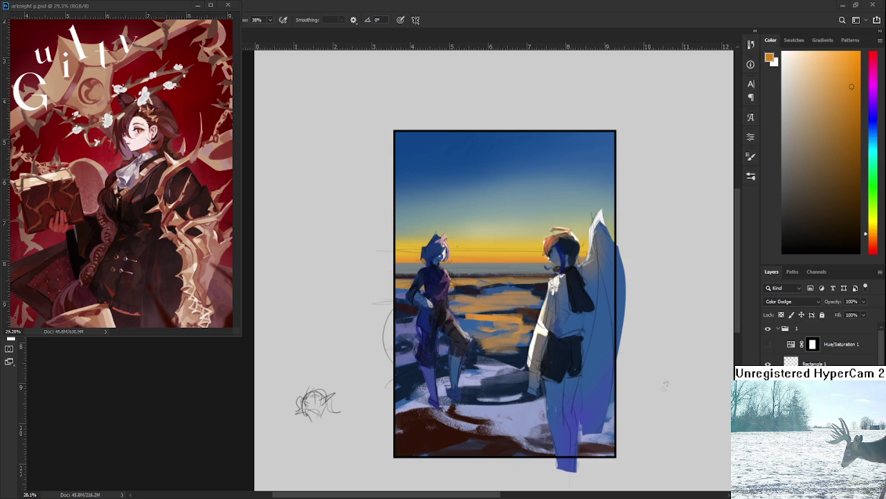
scroll(551, 404, "down", 1)
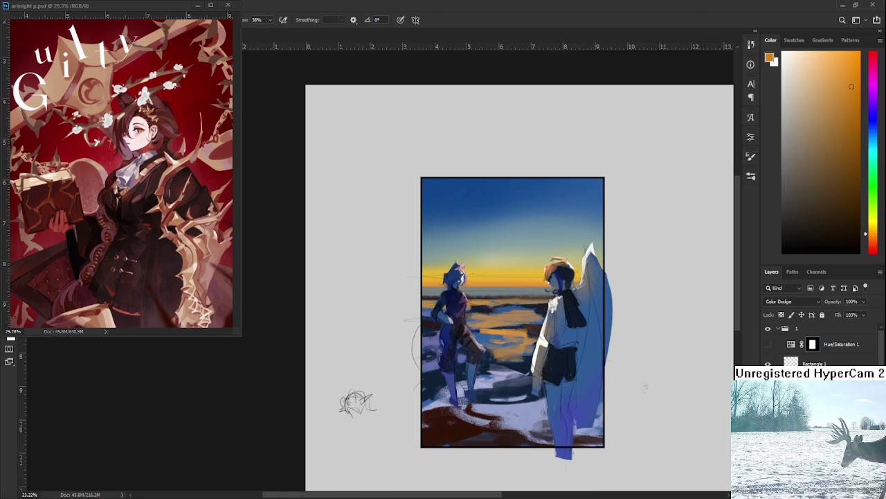
Step: Switch to a shading layer, load the painting's shape as a selection, and pick dark navy
key("shift+alt+n")
left_click(791, 342, "ctrl")
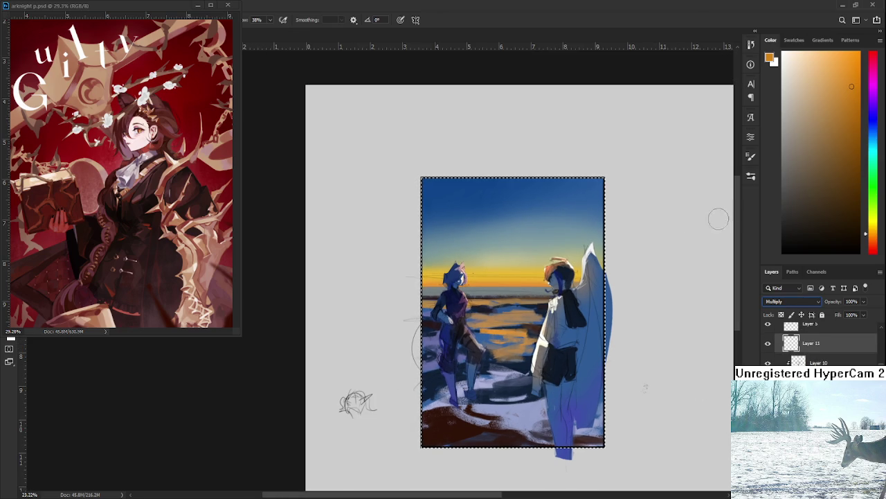
left_click(873, 119)
left_click_drag(841, 138, 843, 195)
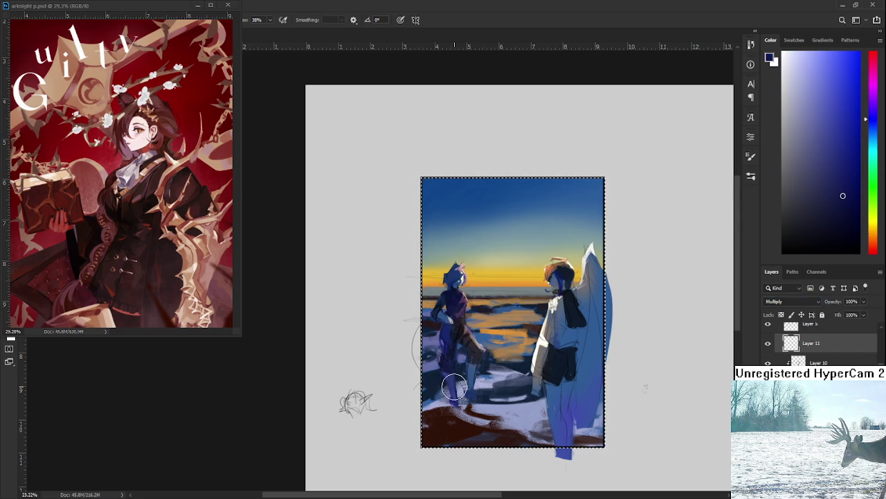
Step: Paint dark navy Multiply strokes over the left character's legs and the snowy lower ground
mouse_move(425, 386)
left_mouse_down()
mouse_move(421, 366)
mouse_move(595, 426)
left_mouse_up()
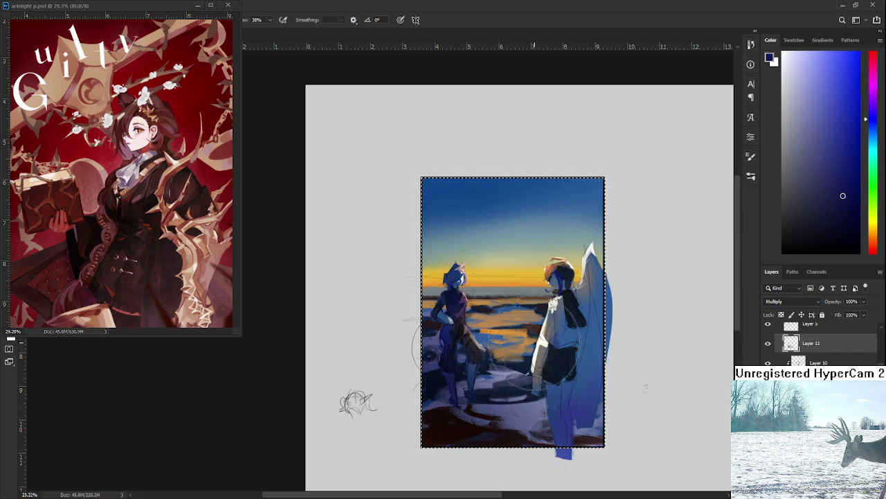
scroll(530, 346, "down", 3, "alt")
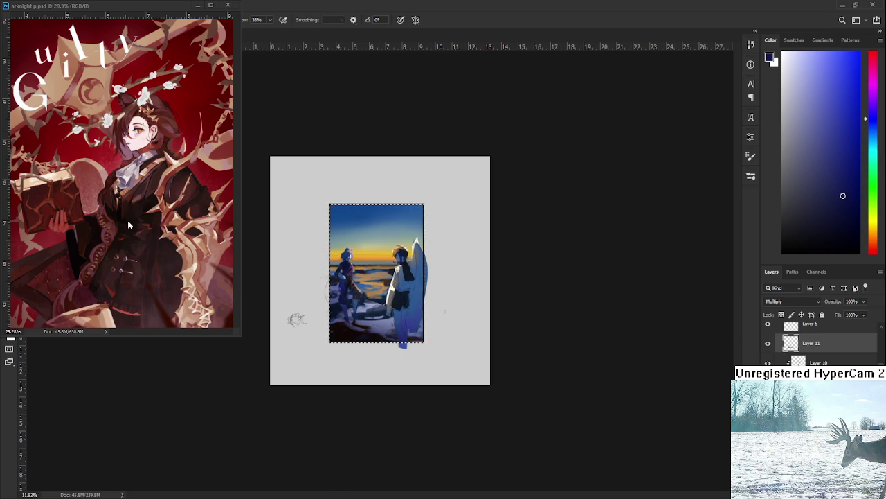
scroll(424, 292, "up", 2)
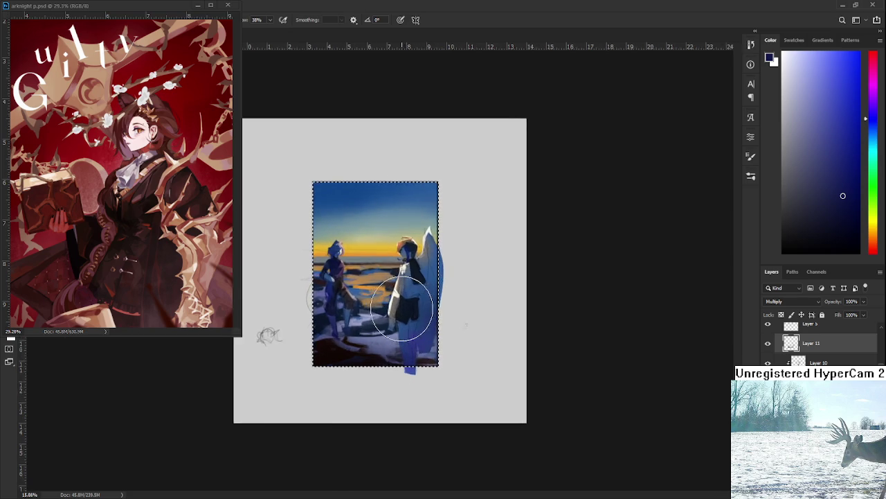
scroll(408, 286, "up", 2)
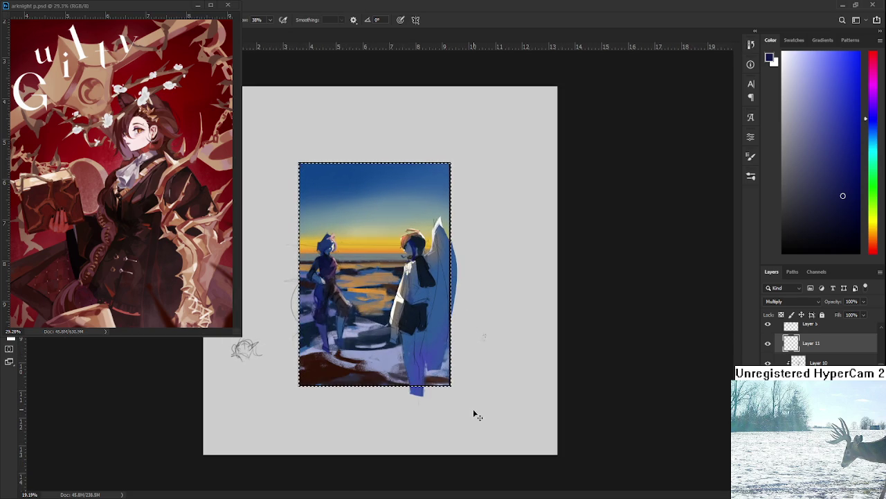
key("b")
left_click_drag(326, 339, 359, 402)
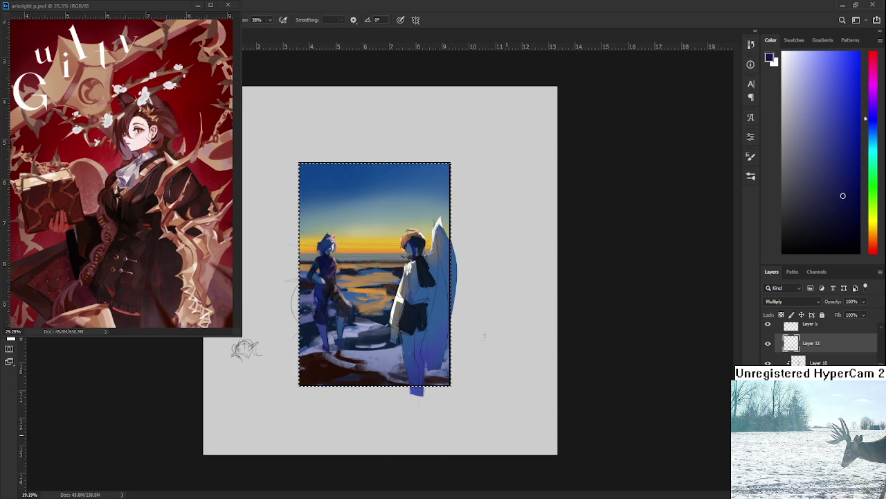
scroll(507, 403, "down", 1)
scroll(507, 403, "up", 1)
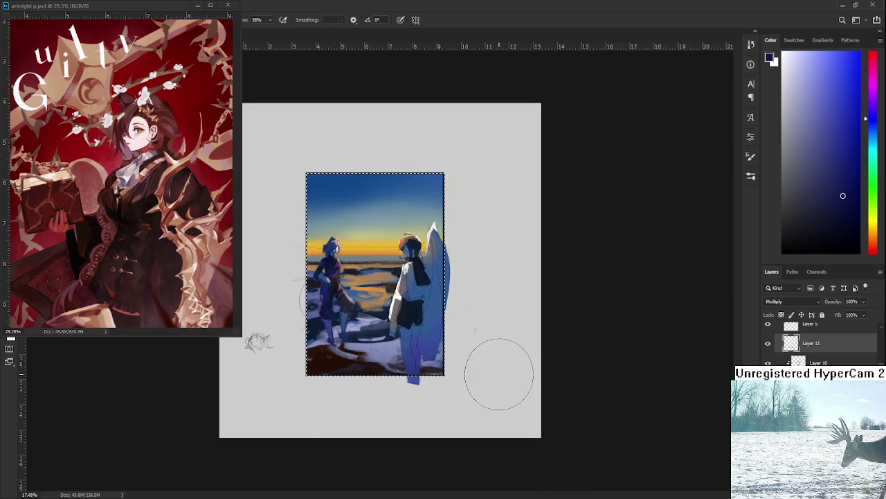
scroll(771, 344, "up", 2)
left_click(768, 344)
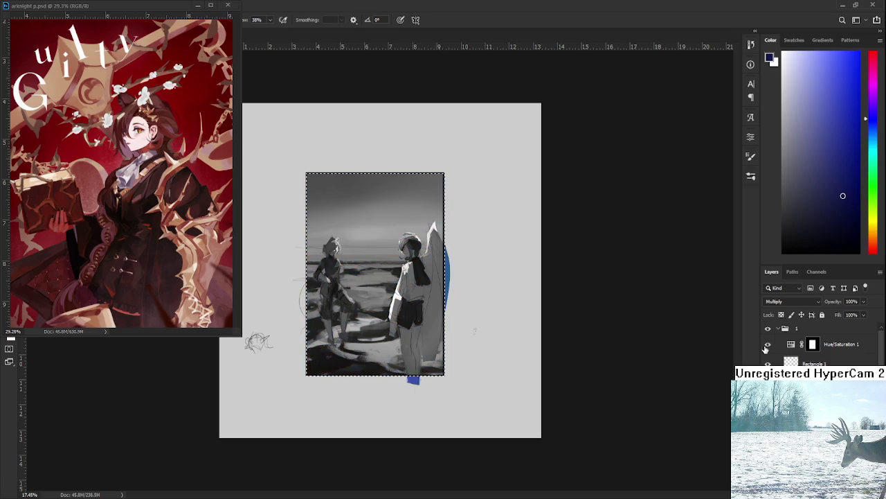
left_click(768, 344)
left_click(768, 344)
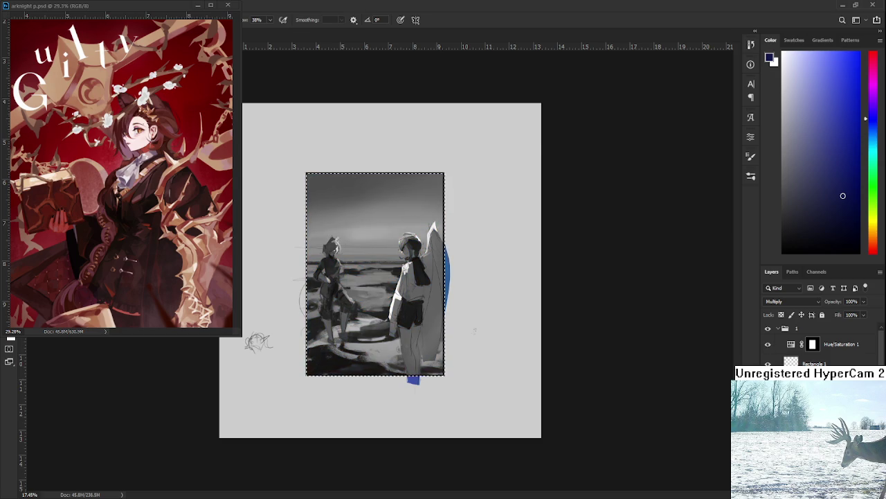
scroll(379, 291, "down", 1)
scroll(379, 291, "down", 1)
scroll(379, 291, "up", 2)
scroll(379, 294, "up", 3)
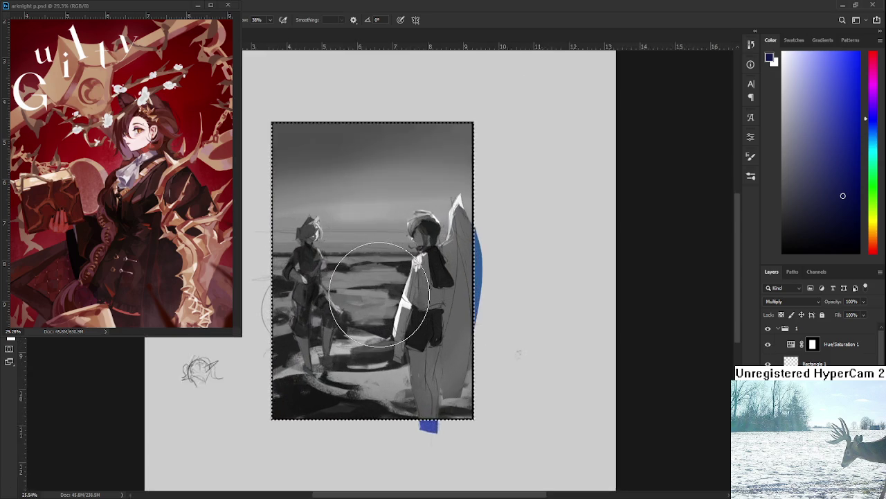
scroll(326, 298, "up", 1)
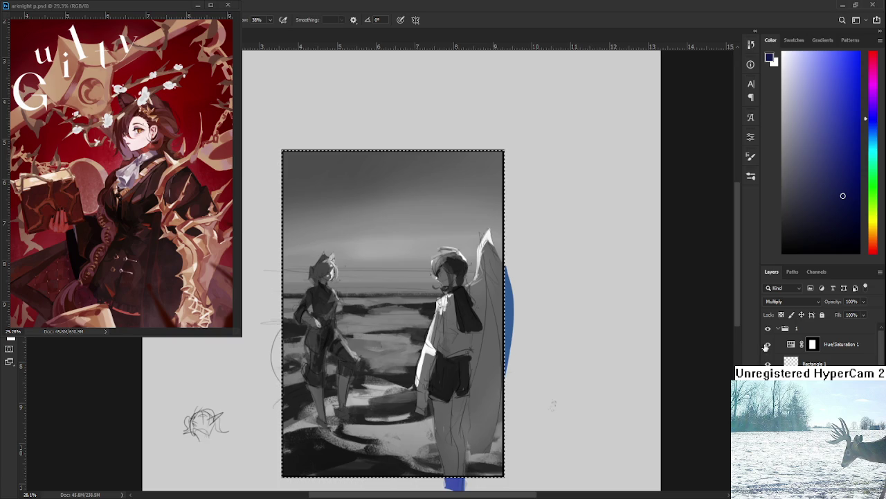
left_click(768, 344)
left_click(768, 344)
left_click(767, 344)
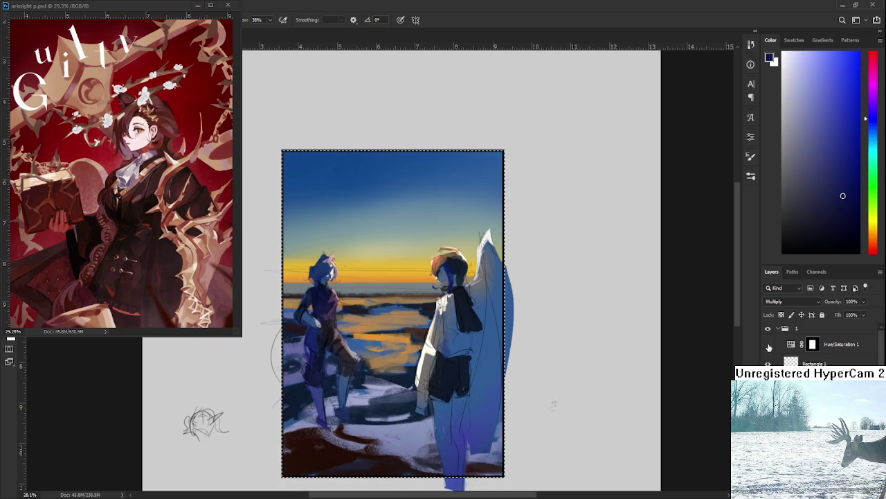
scroll(557, 318, "down", 1)
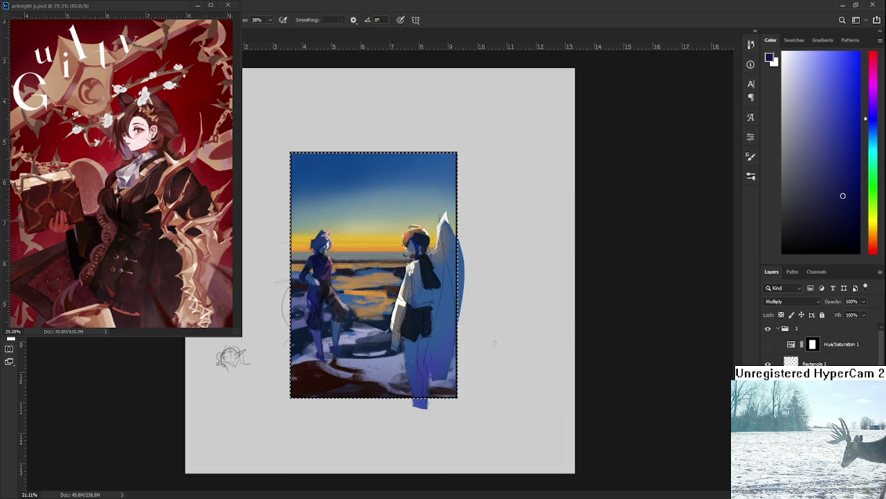
Step: Deselect with Ctrl+D to drop the selection around the painting
key("ctrl+d")
Step: Pan over the painting and toggle the painted figures' visibility to check the background
scroll(395, 327, "up", 3)
left_click_drag(393, 344, 435, 381)
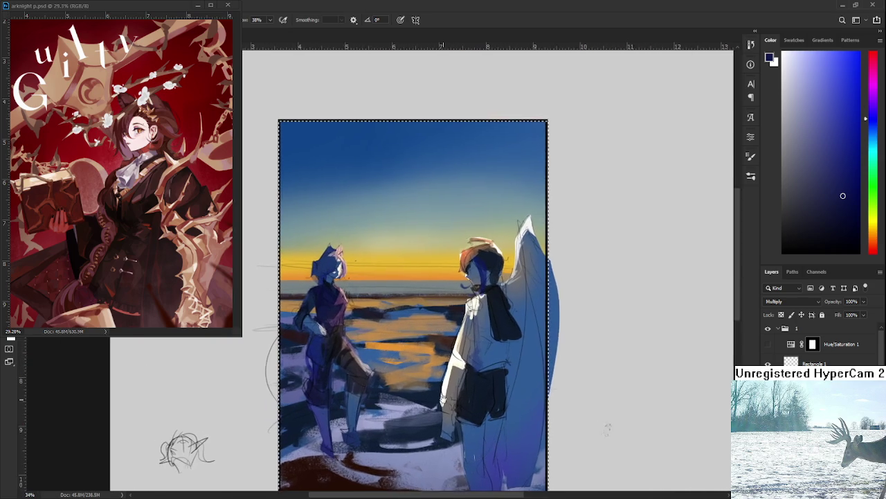
scroll(319, 346, "down", 1)
scroll(333, 326, "up", 3)
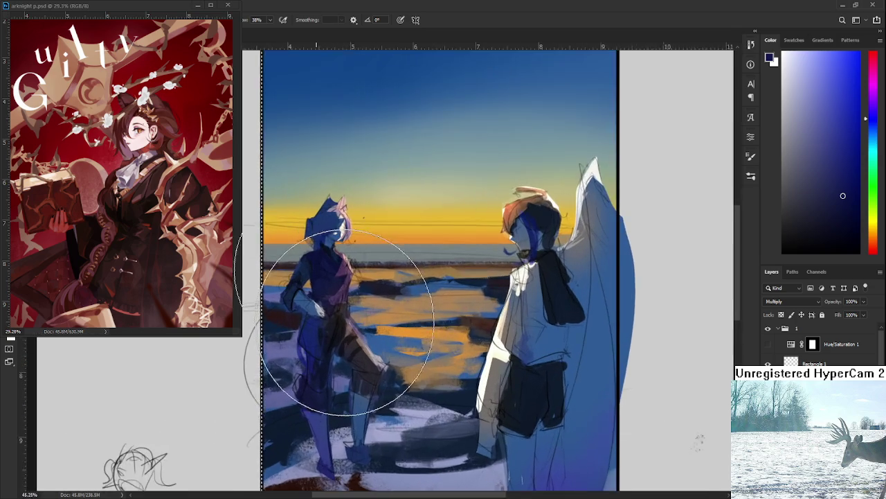
scroll(353, 322, "up", 1)
scroll(353, 322, "down", 3)
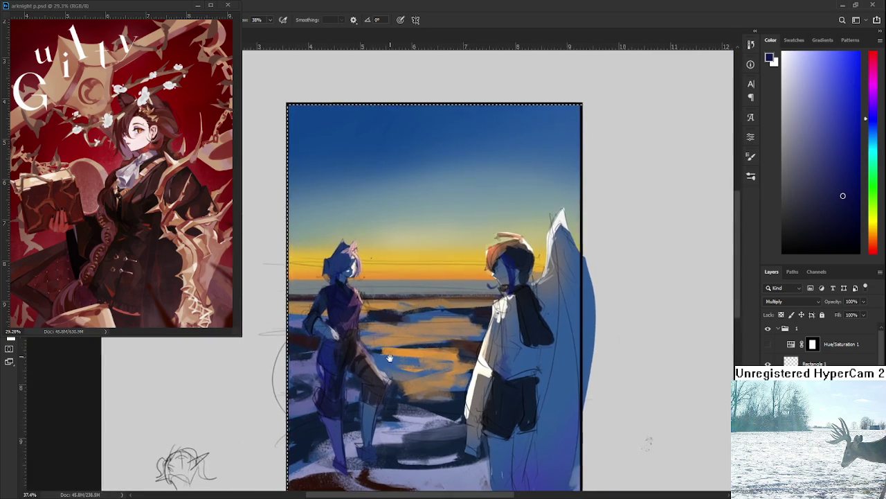
left_click_drag(389, 358, 398, 334)
scroll(398, 335, "down", 2)
scroll(433, 336, "down", 1)
scroll(425, 235, "down", 2)
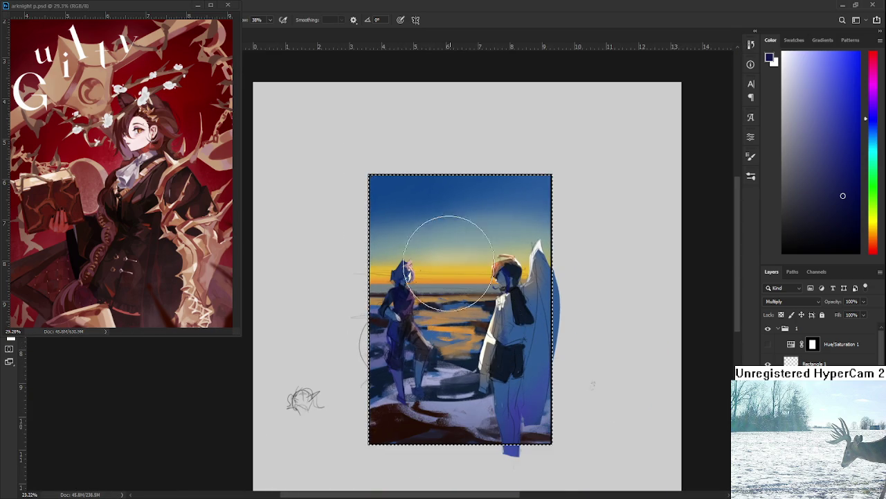
scroll(448, 304, "up", 2)
scroll(448, 305, "up", 1)
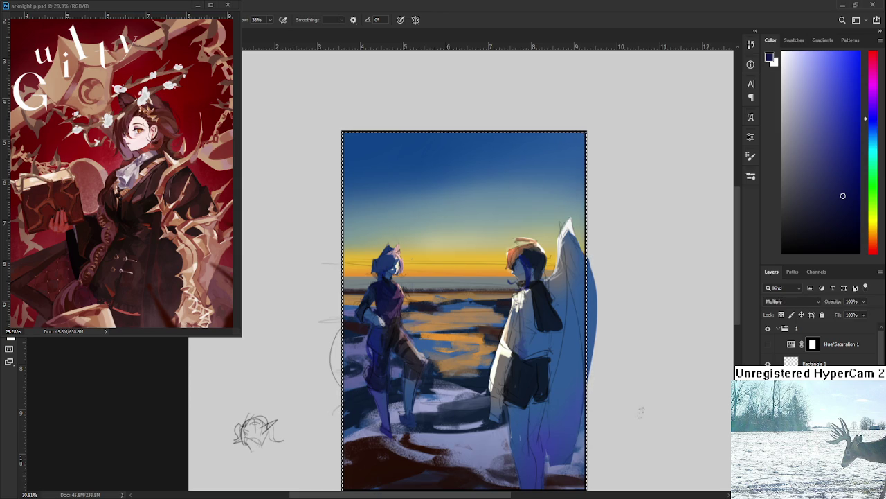
scroll(818, 343, "down", 2)
scroll(817, 343, "down", 1)
scroll(416, 346, "down", 2)
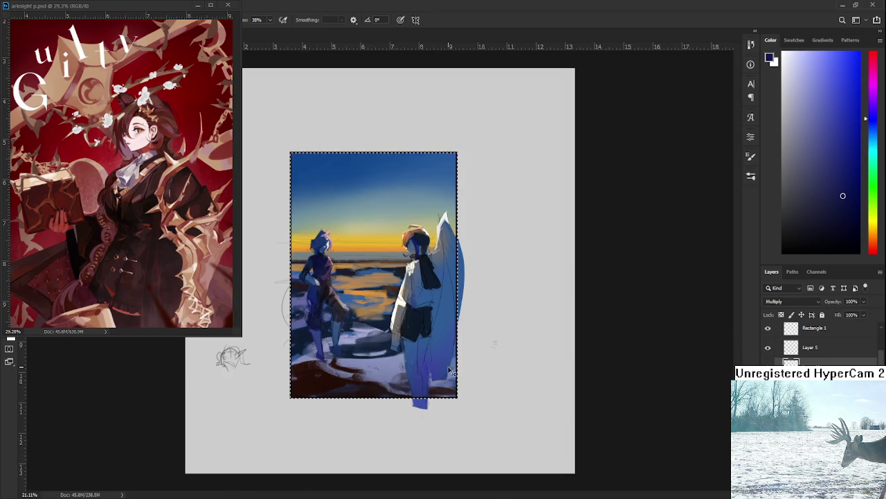
scroll(465, 392, "up", 1)
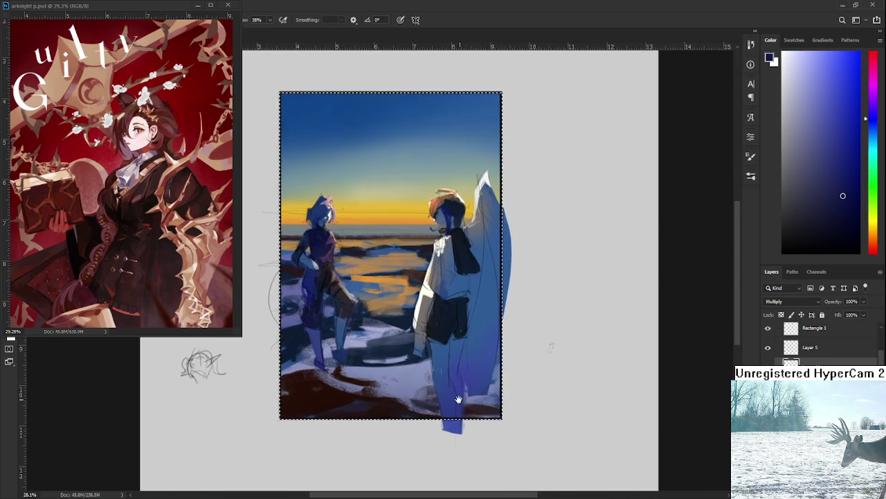
scroll(524, 409, "down", 1)
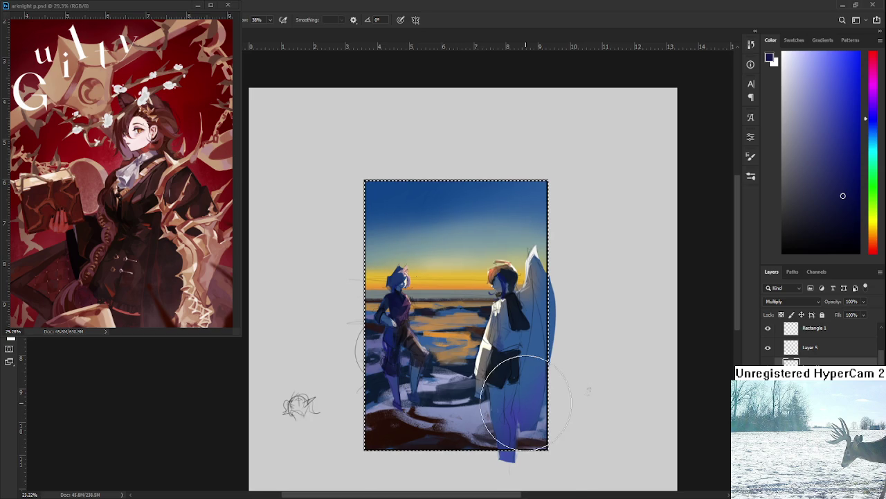
scroll(633, 339, "up", 1)
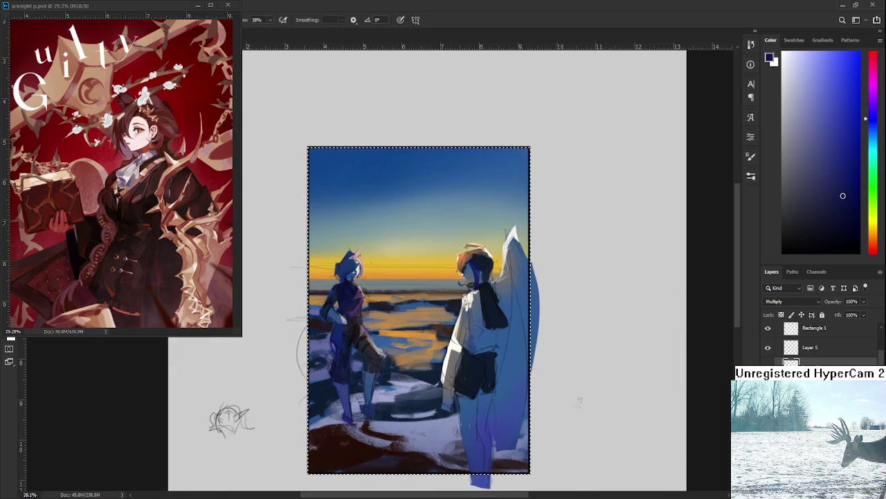
left_click(768, 386)
left_click(768, 386)
left_click(768, 386)
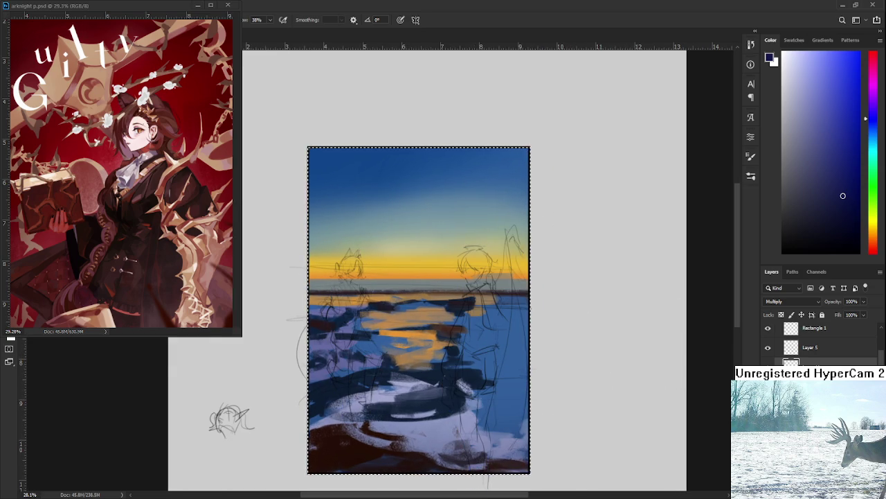
left_click(768, 386)
Step: Undo and redo recent changes to compare, then try Color Dodge blend mode on the layer
key("ctrl+z")
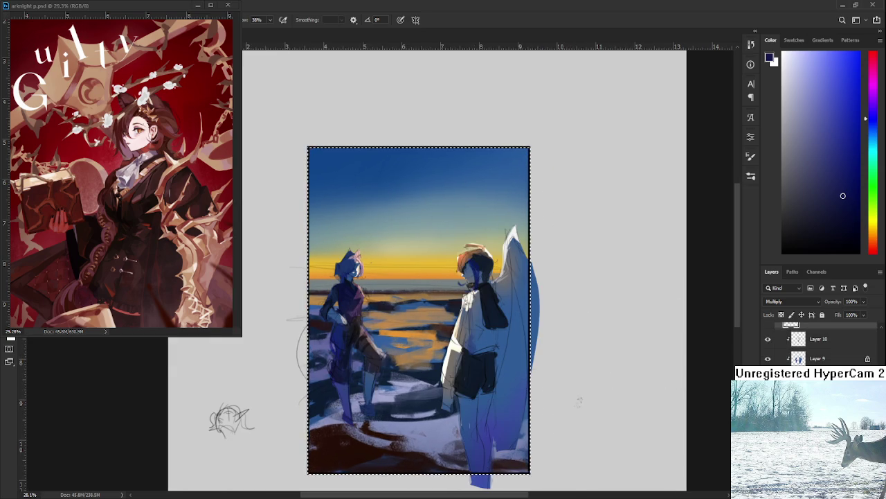
key("ctrl+z")
key("ctrl+z")
key("ctrl+z")
key("ctrl+z")
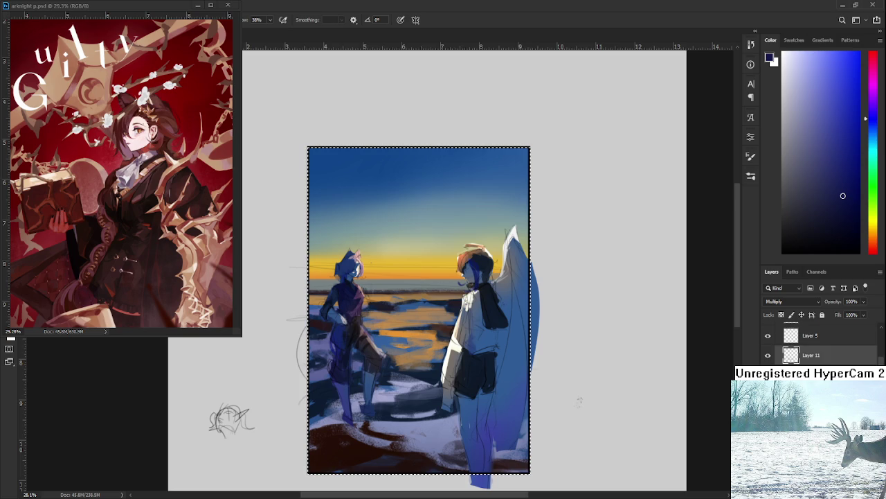
key("ctrl+z")
key("ctrl+z")
key("ctrl+z")
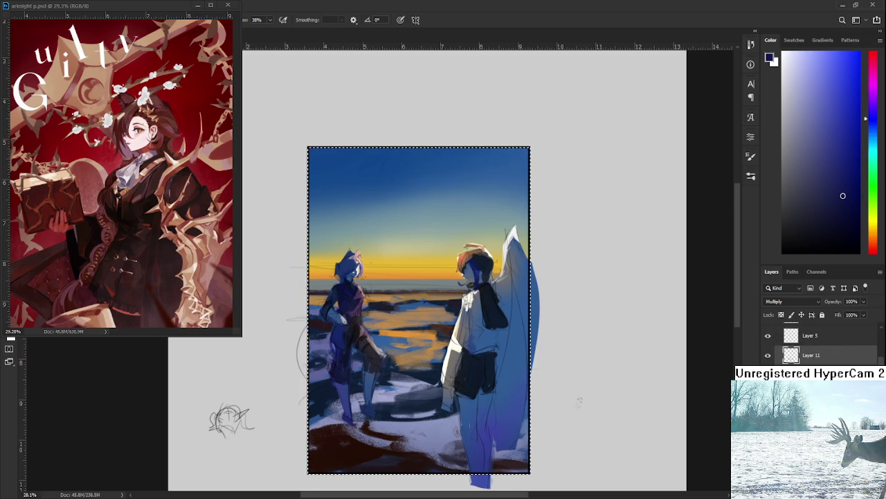
key("ctrl+z")
key("ctrl+shift+z")
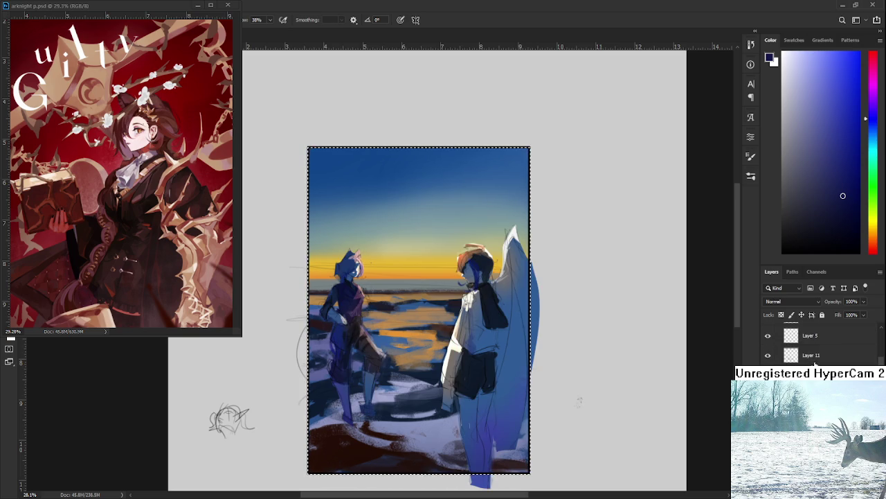
key("ctrl+z")
key("ctrl+shift+z")
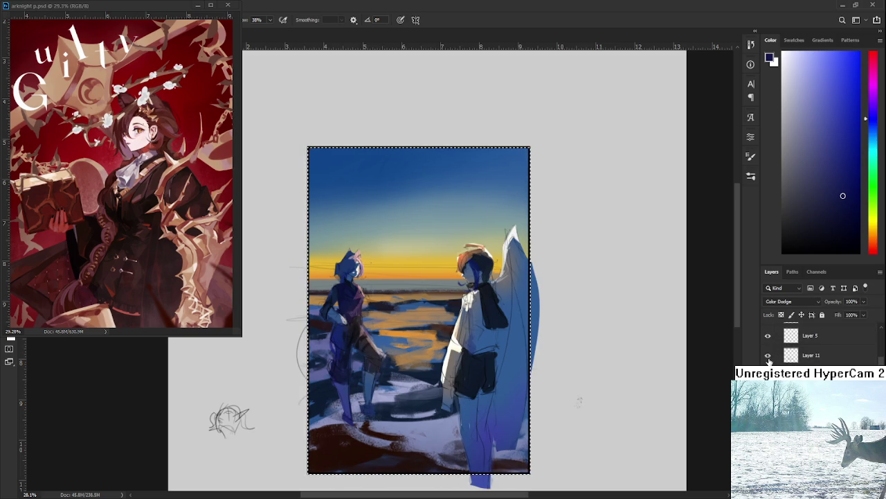
left_click(767, 354)
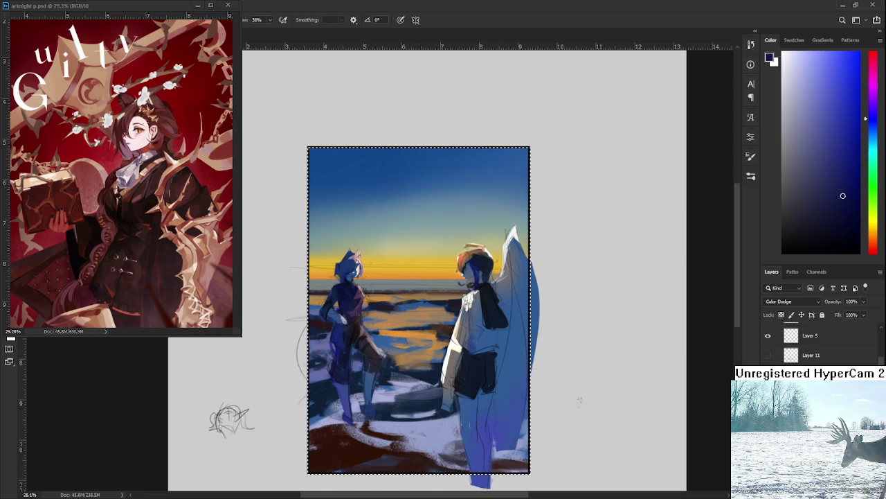
key("ctrl+comma")
key("ctrl+comma")
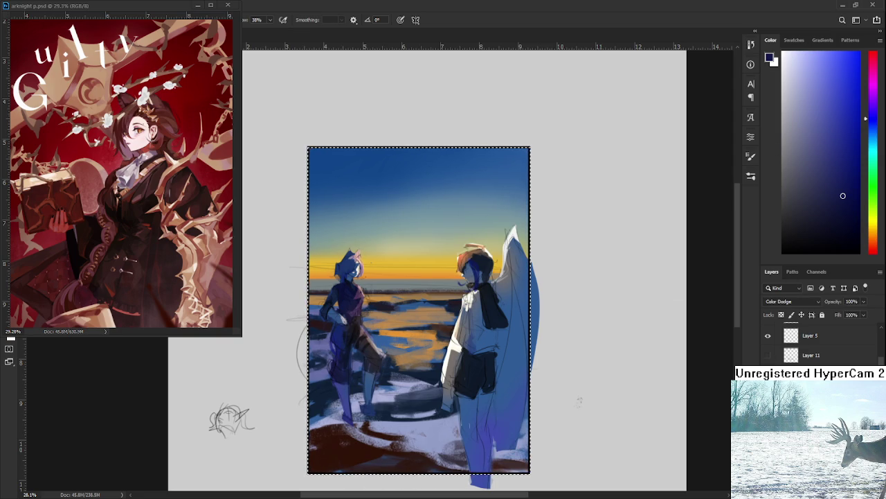
Step: Select Layer 5, add new empty Layer 11 above it, and toggle the characters to compare
scroll(809, 357, "up", 1)
left_click(809, 357)
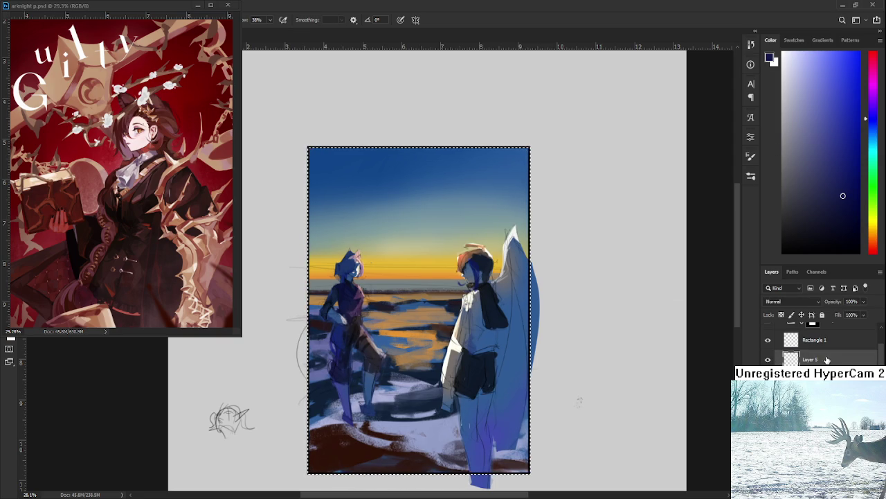
key("ctrl+shift+alt+n")
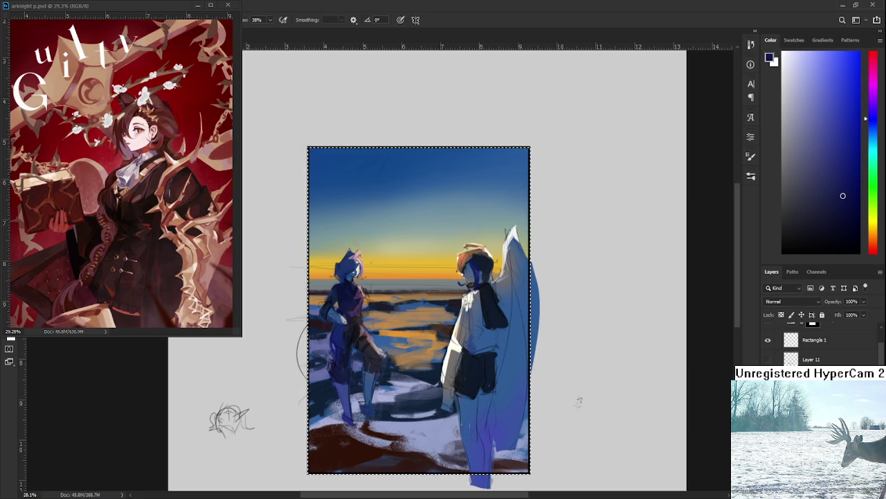
key("alt+bracketright")
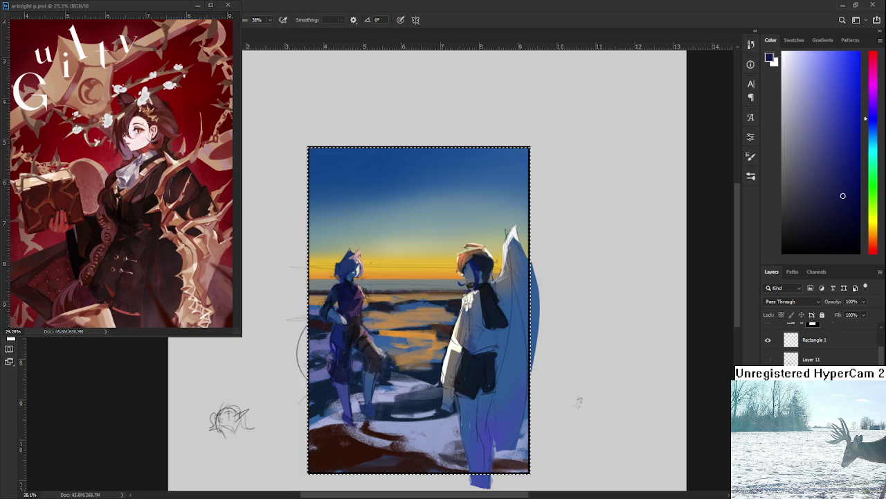
key("alt+bracketright")
key("ctrl+comma")
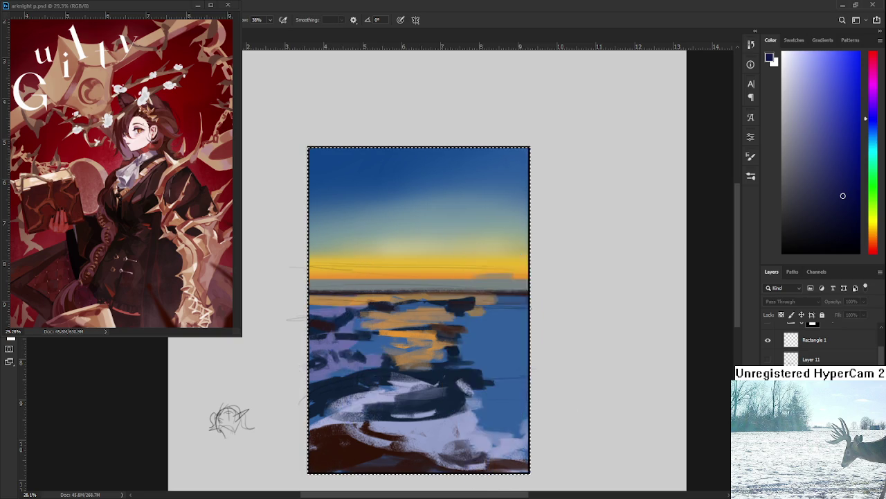
key("ctrl+comma")
key("alt+bracketleft")
Step: Switch to the Brush, sample lighter blue from the left character's head, and zoom in on it
key("e")
scroll(326, 347, "up", 5)
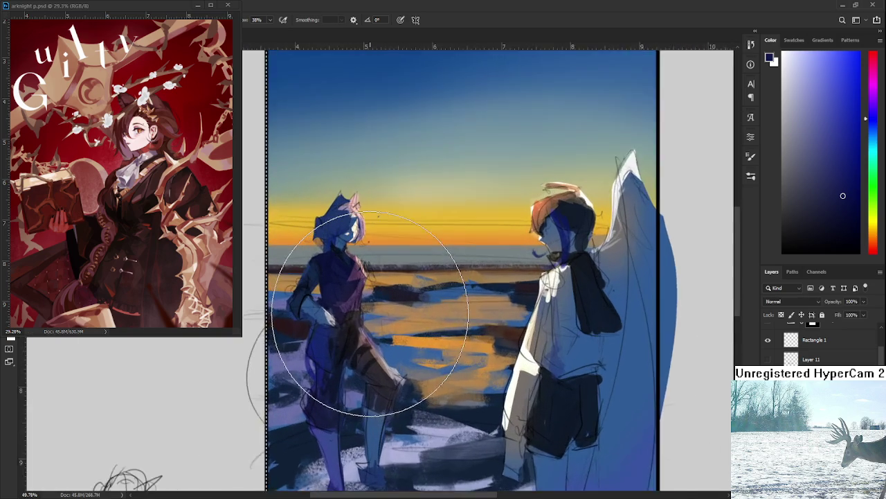
key("b")
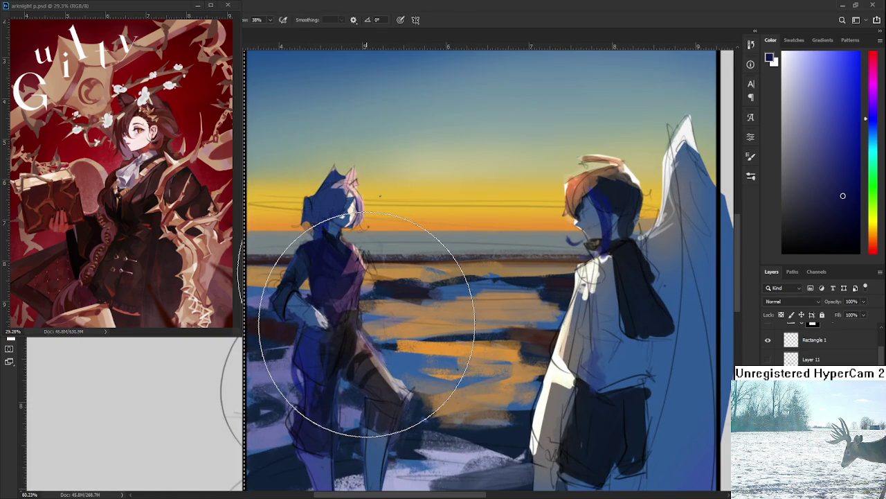
scroll(401, 192, "up", 3)
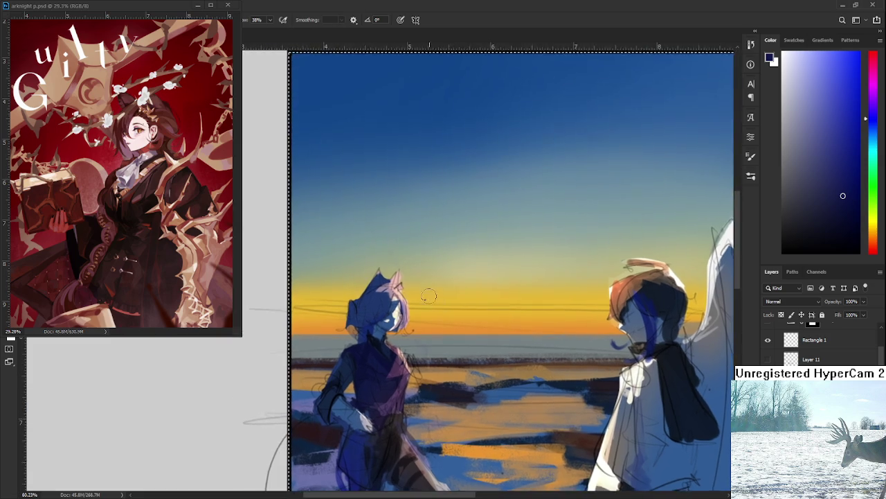
left_click(372, 300, "alt")
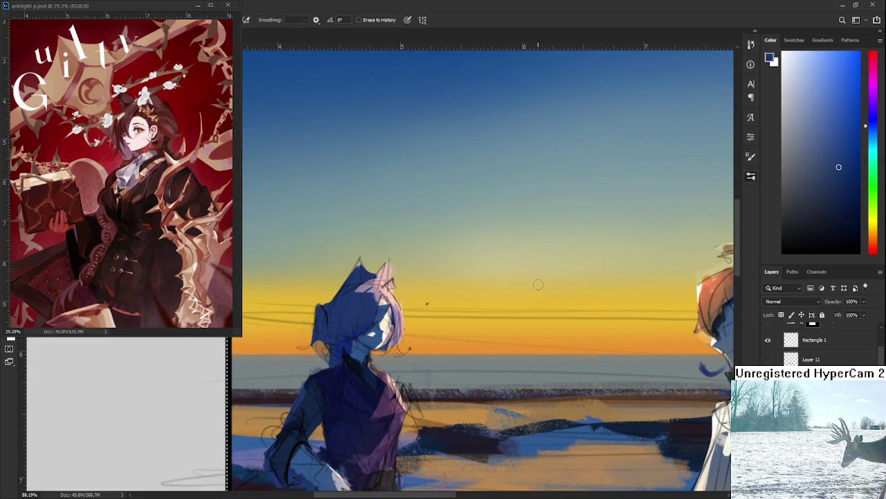
mouse_move(375, 265)
left_mouse_down()
mouse_move(448, 337)
mouse_move(427, 251)
left_mouse_up()
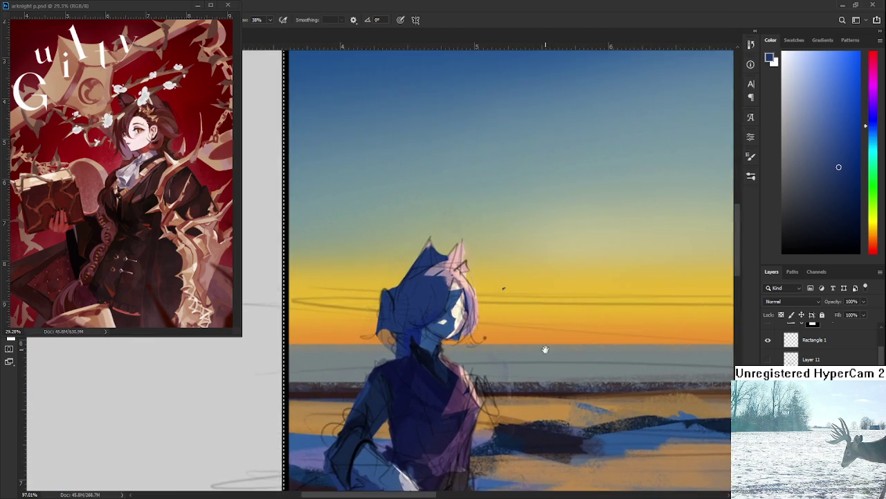
mouse_move(427, 252)
left_mouse_down()
mouse_move(465, 305)
mouse_move(478, 306)
left_mouse_up()
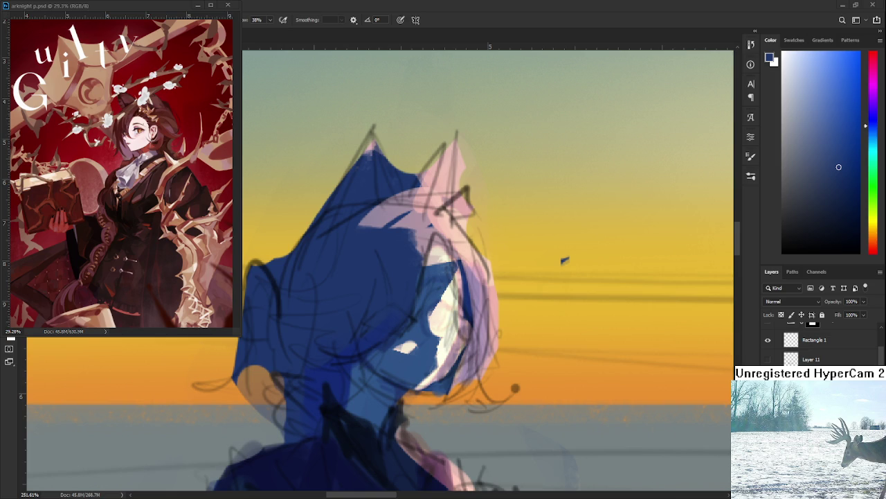
Step: Paint a light pink highlight along the hair edge and sketch dark eye and lower-eyelid lines
scroll(469, 311, "up", 1)
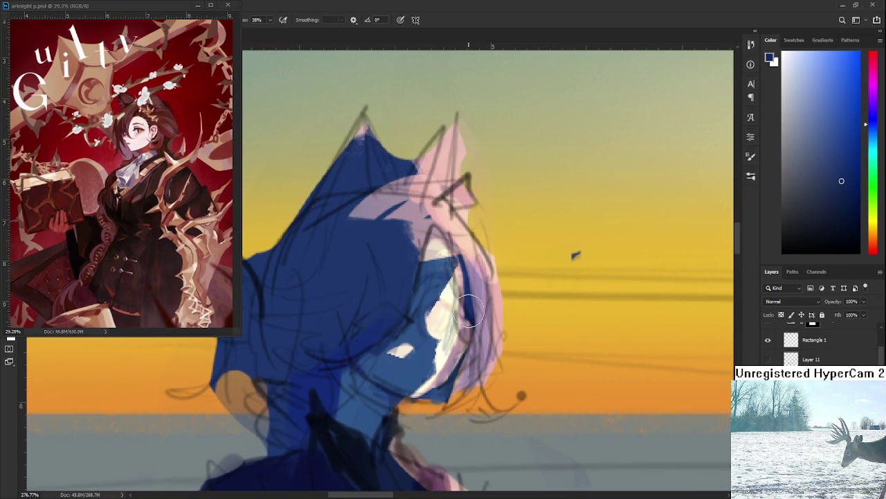
left_click_drag(469, 312, 430, 306)
left_click_drag(441, 302, 450, 310)
left_click_drag(448, 326, 438, 313)
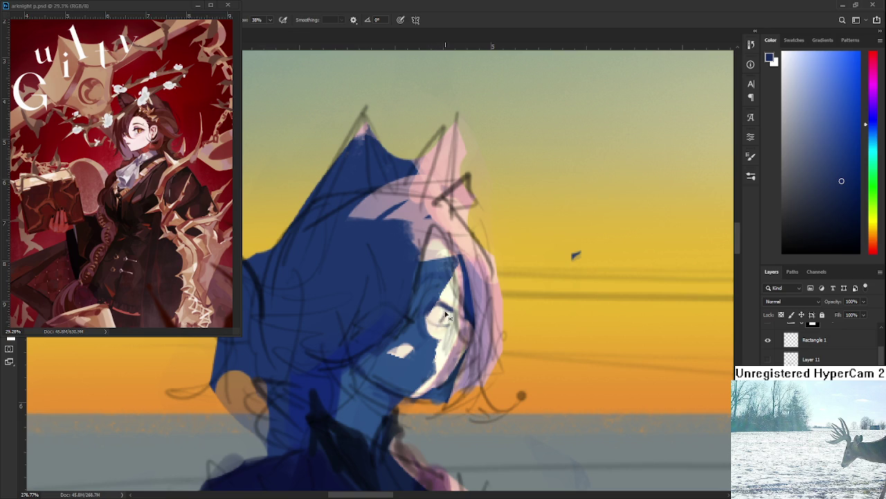
left_click(442, 302, "alt")
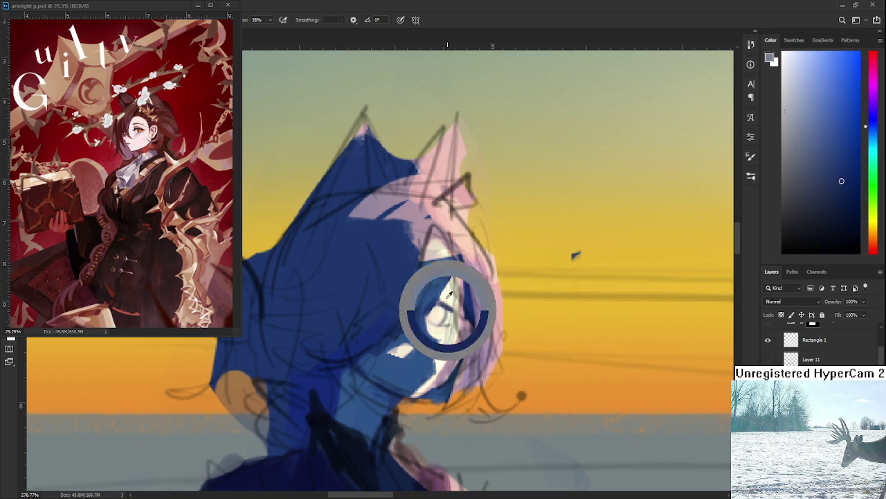
left_click_drag(444, 300, 427, 344)
Step: Sample light grey, near-white, beige and blue-shadow tones from the character's face
left_click(426, 334, "alt")
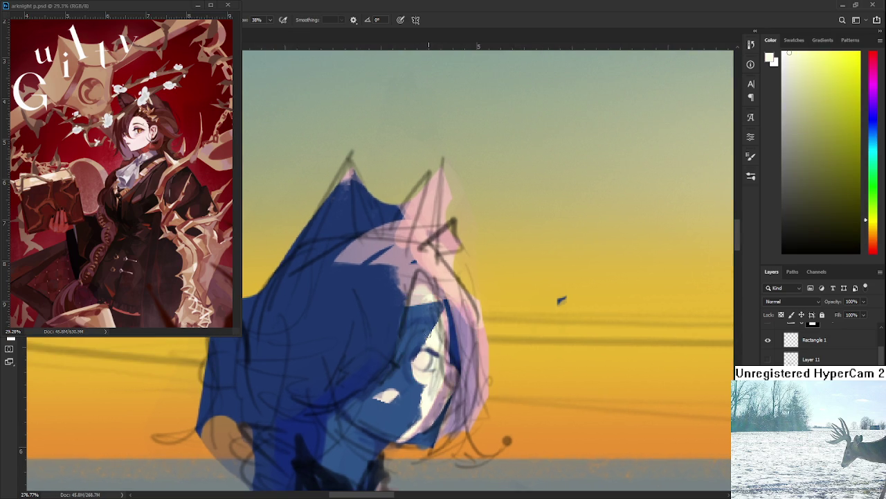
left_click(427, 331, "alt")
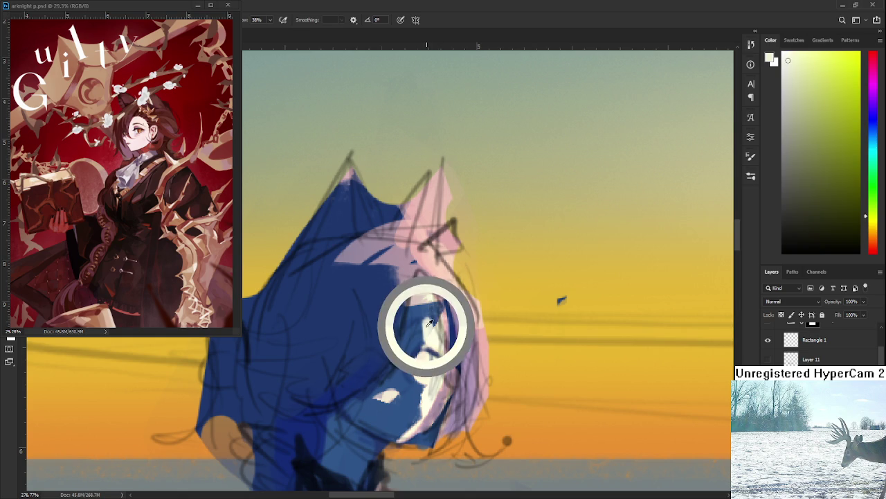
left_click(424, 337, "alt")
scroll(431, 349, "down", 1)
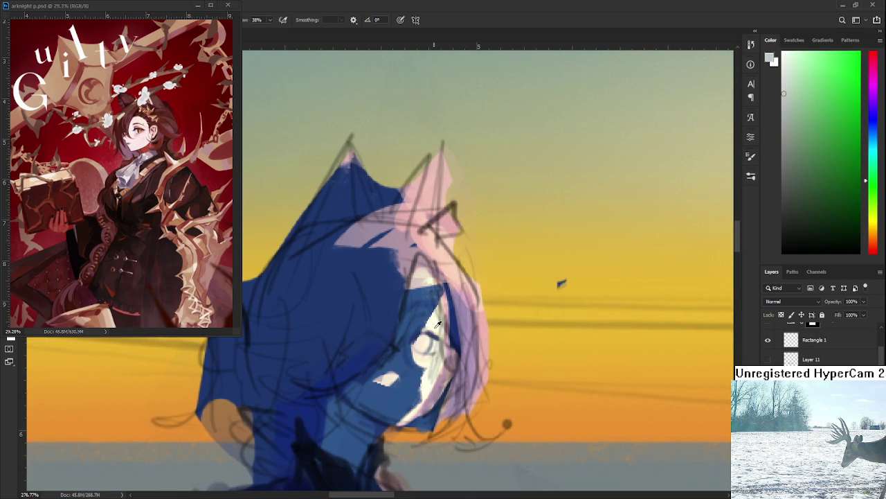
left_click(427, 311, "alt")
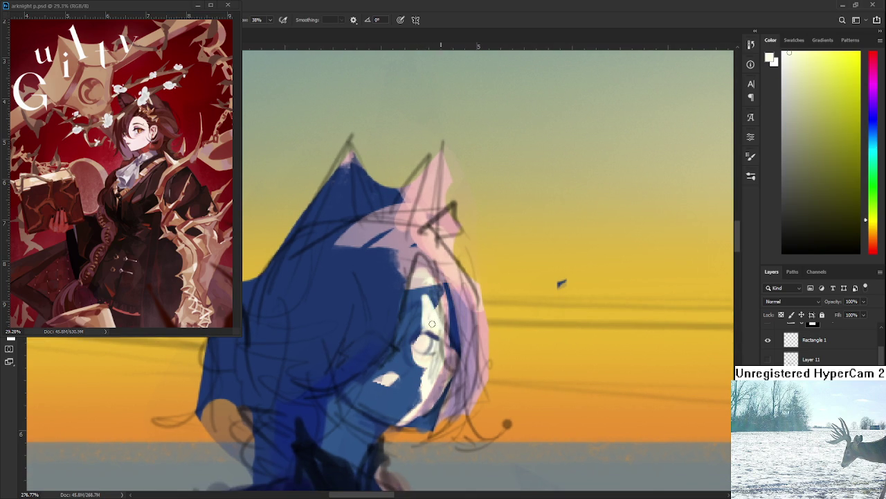
left_click(421, 278, "alt")
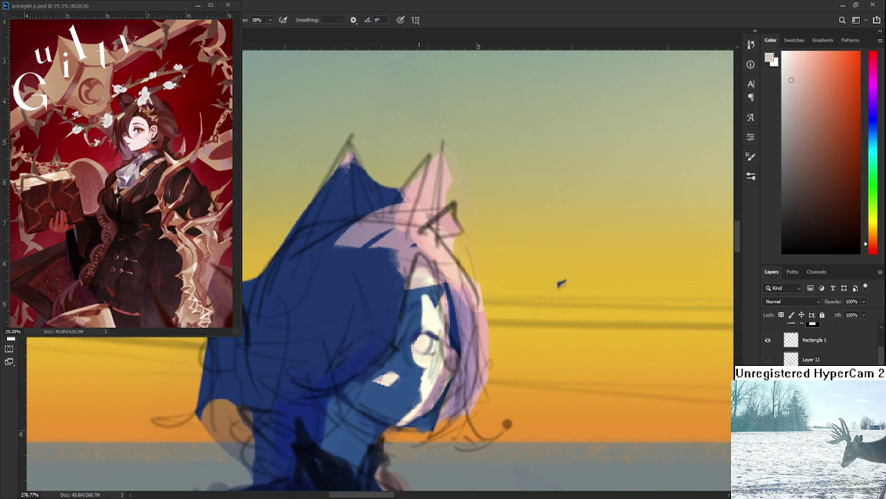
scroll(420, 280, "down", 2)
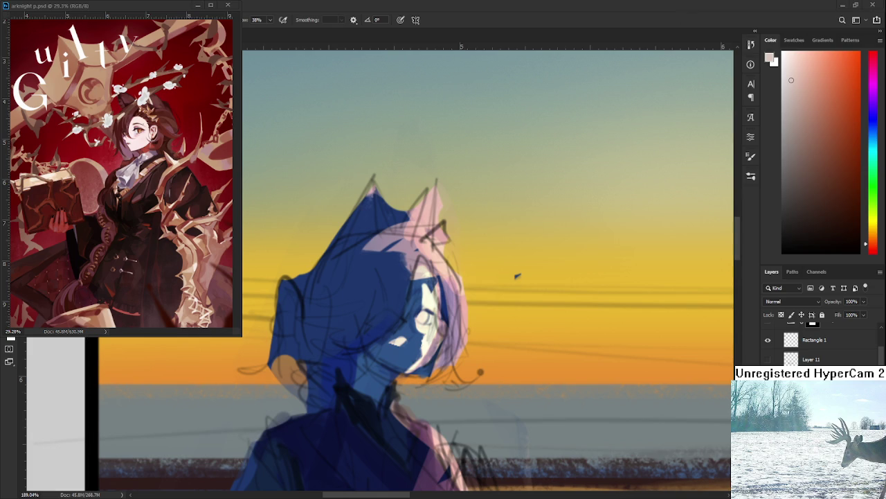
scroll(412, 332, "up", 1)
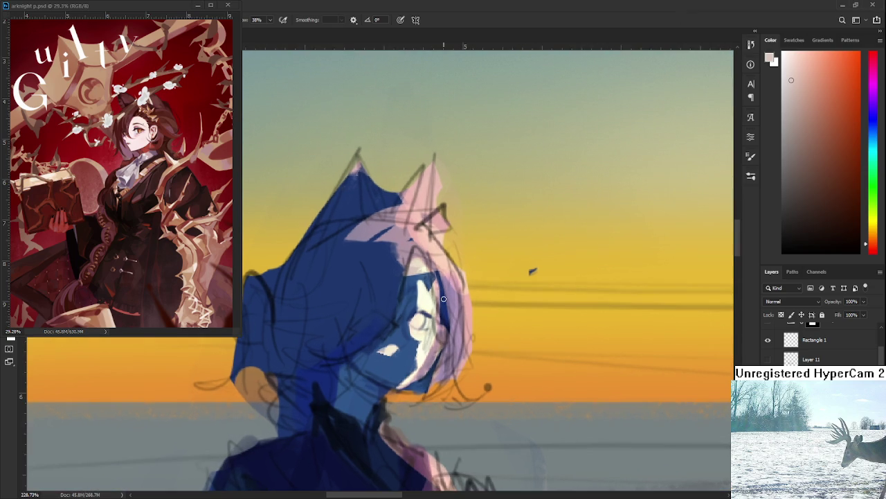
scroll(412, 332, "up", 1)
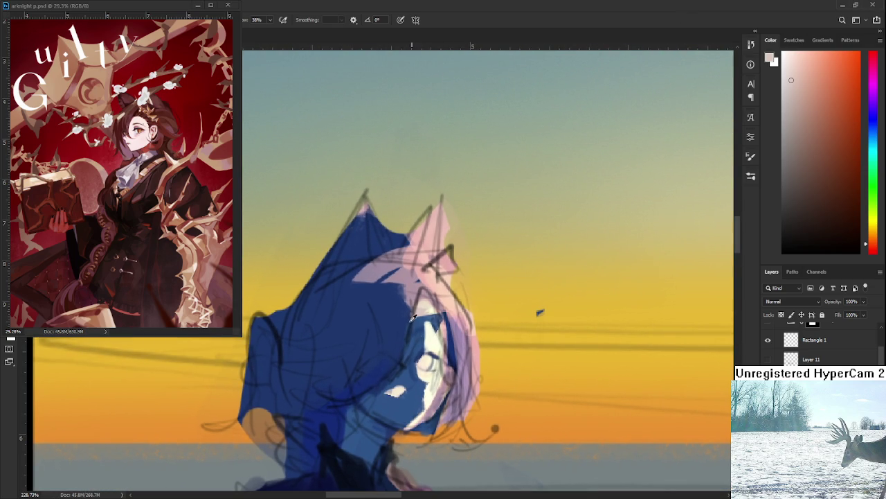
left_click(415, 333, "alt")
left_click_drag(428, 327, 438, 313)
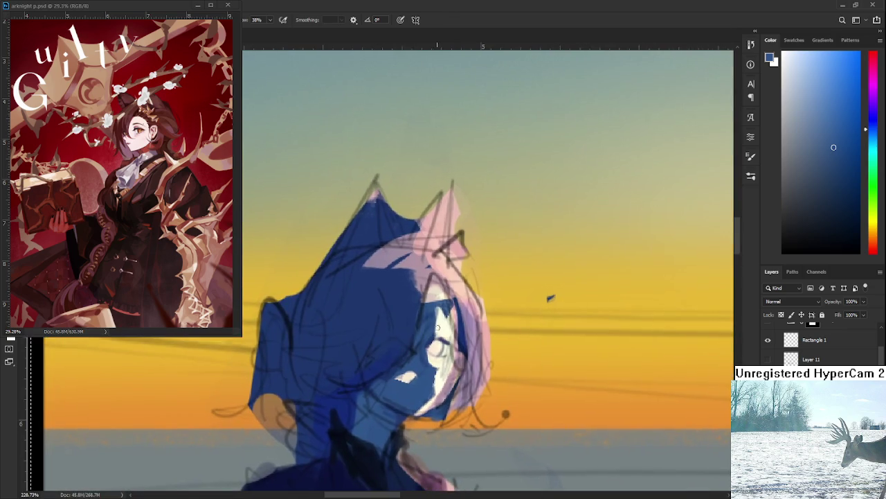
Step: Paint pale pink light along the face and hair edge, then resample lighter pinks from the hair
left_click(446, 322, "alt")
left_click(427, 330, "alt")
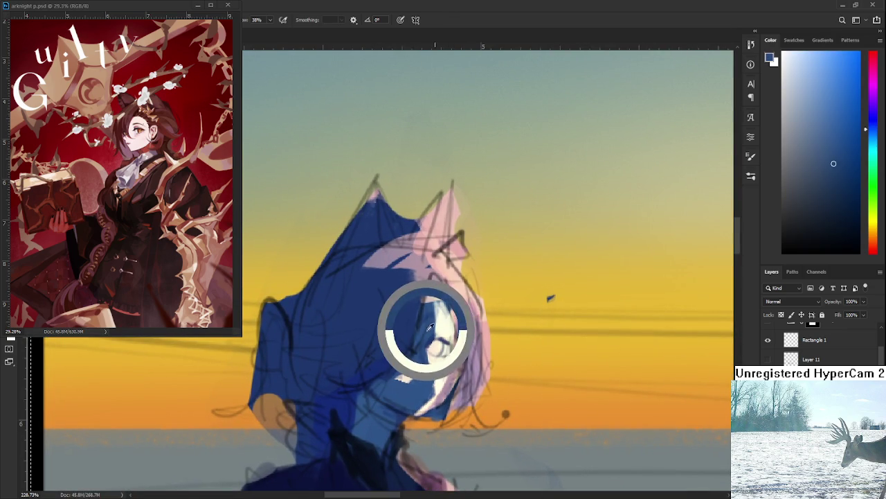
left_click(444, 318, "alt")
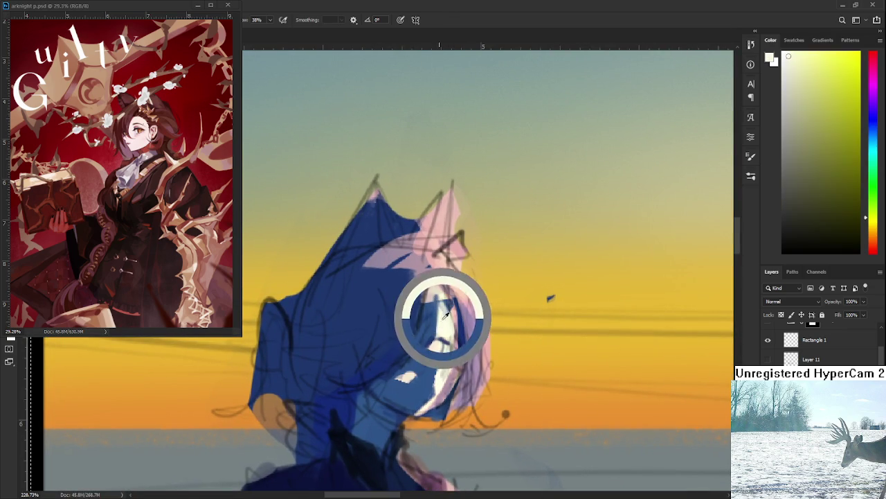
left_click(452, 311, "alt")
mouse_move(450, 310)
left_mouse_down()
mouse_move(461, 336)
mouse_move(448, 300)
left_mouse_up()
left_click(431, 287, "alt")
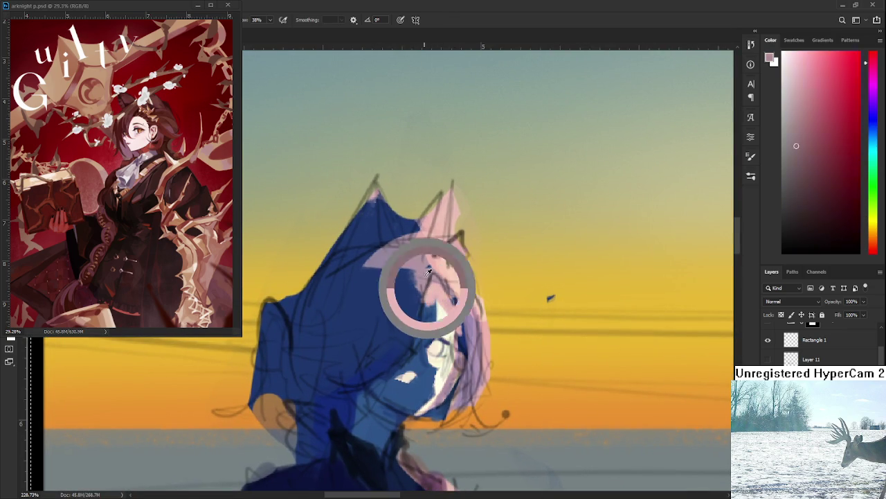
left_click(437, 286, "alt")
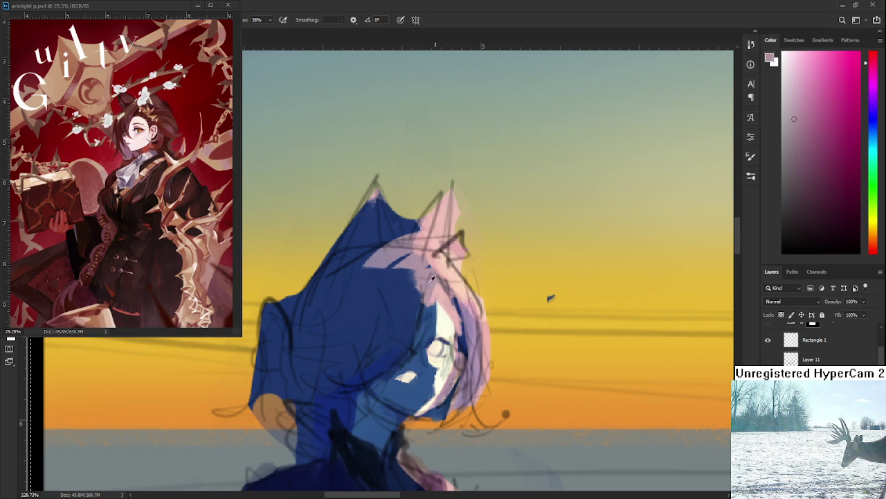
left_click(421, 282, "alt")
left_click(437, 301, "alt")
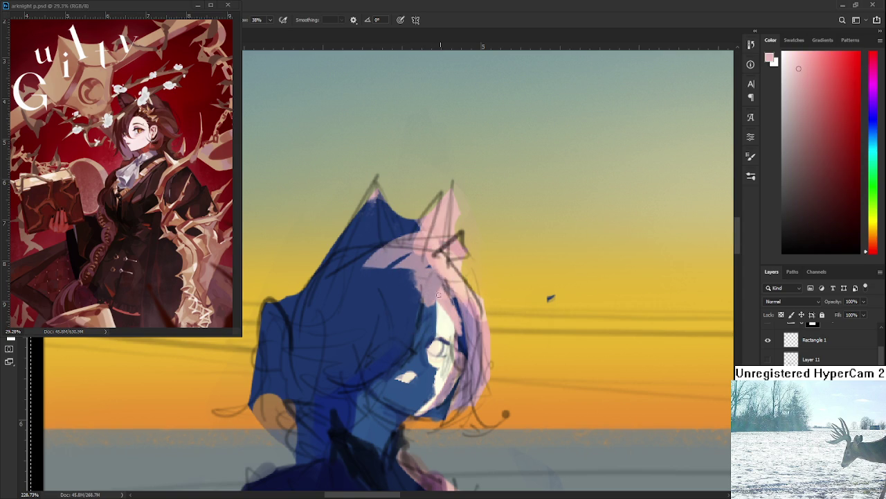
scroll(461, 318, "down", 1)
scroll(421, 296, "down", 2)
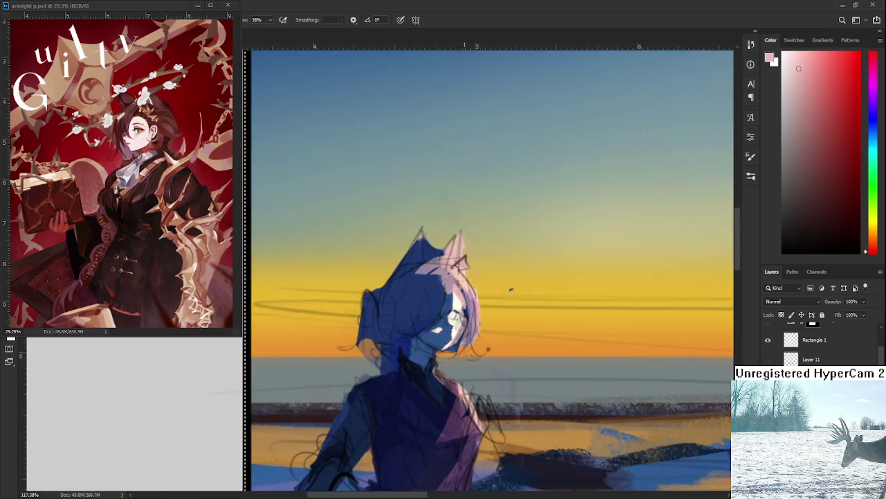
key("e")
scroll(421, 295, "up", 2)
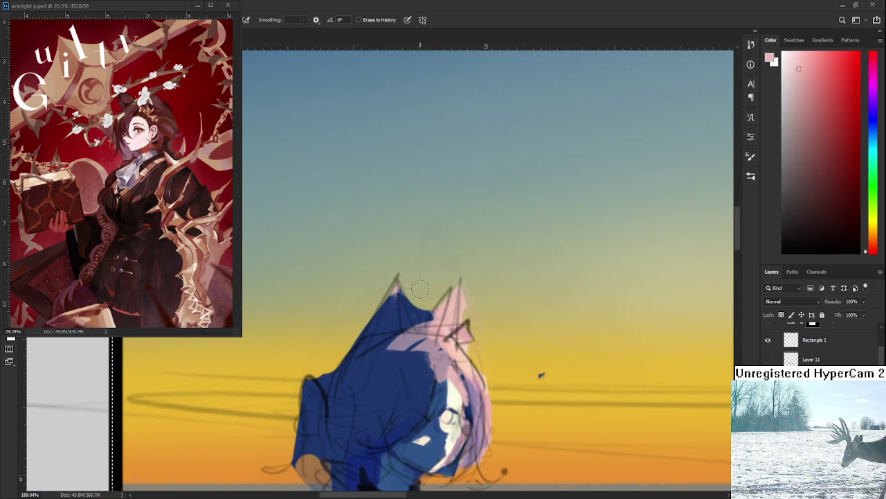
mouse_move(420, 304)
left_mouse_down()
mouse_move(424, 317)
mouse_move(440, 299)
mouse_move(474, 229)
left_mouse_up()
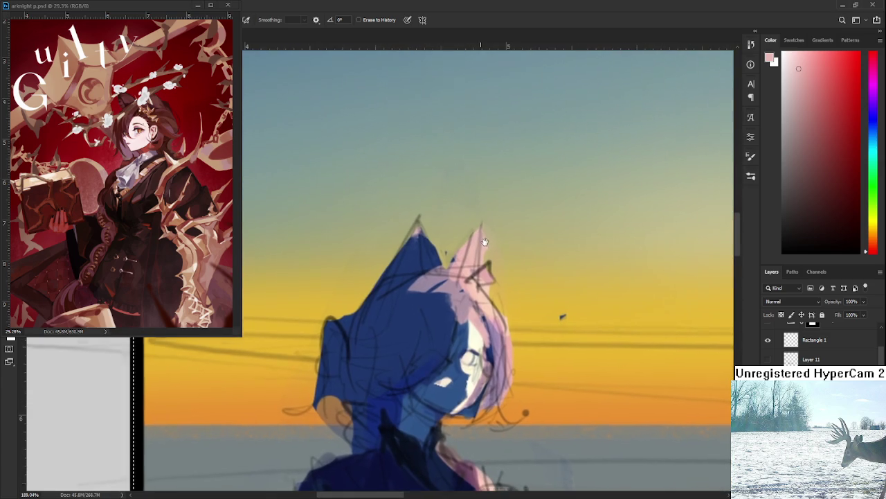
scroll(481, 244, "down", 5)
scroll(480, 243, "up", 1)
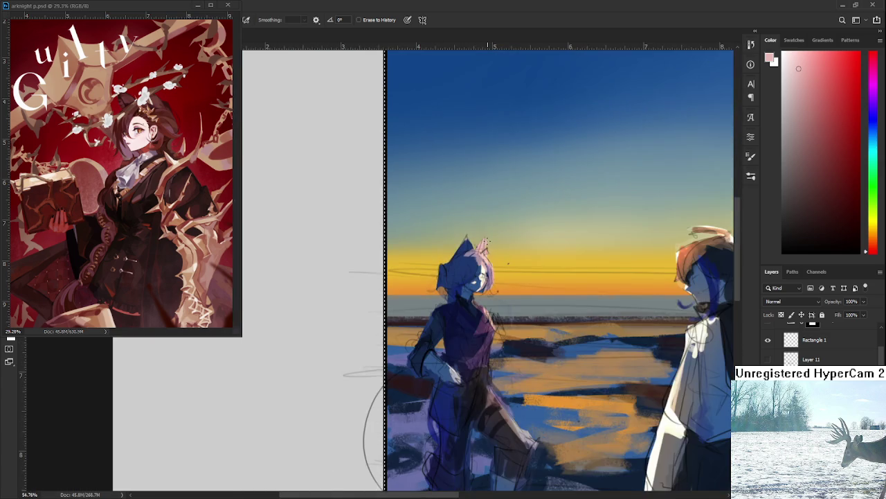
scroll(481, 243, "up", 1)
scroll(481, 243, "up", 2)
scroll(538, 295, "up", 1)
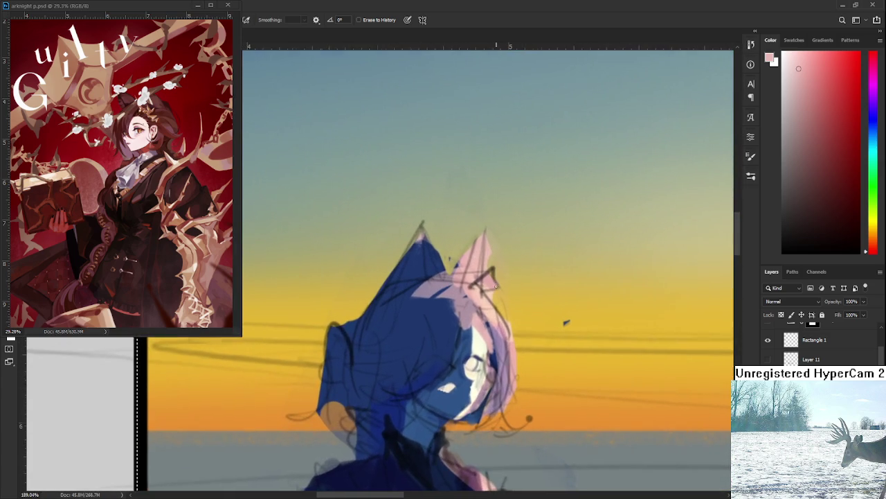
scroll(552, 316, "up", 1)
key("b")
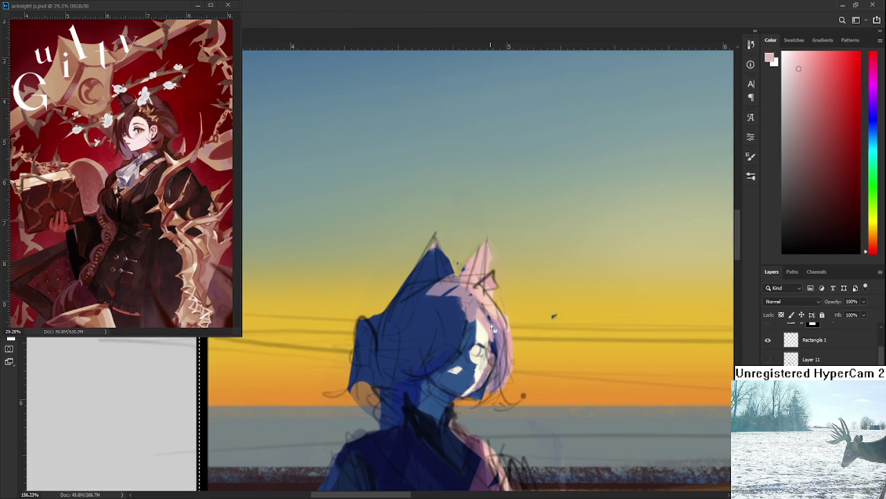
left_click(479, 323, "alt")
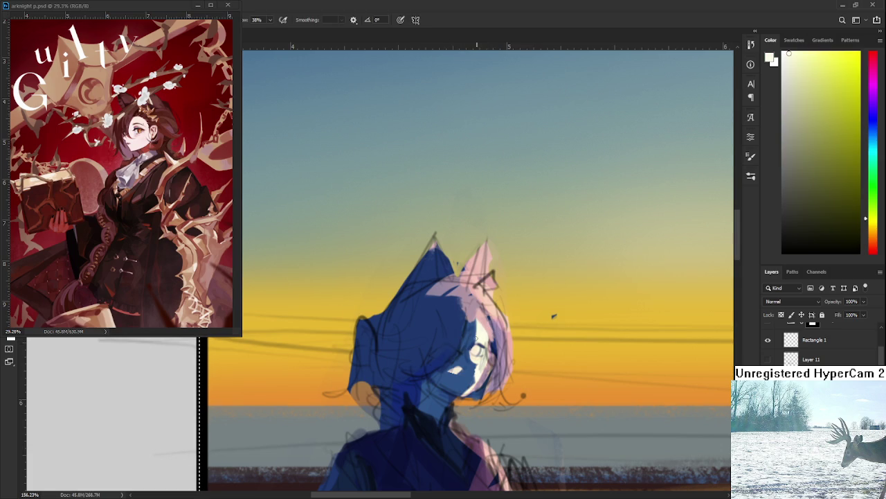
left_click(484, 345, "alt")
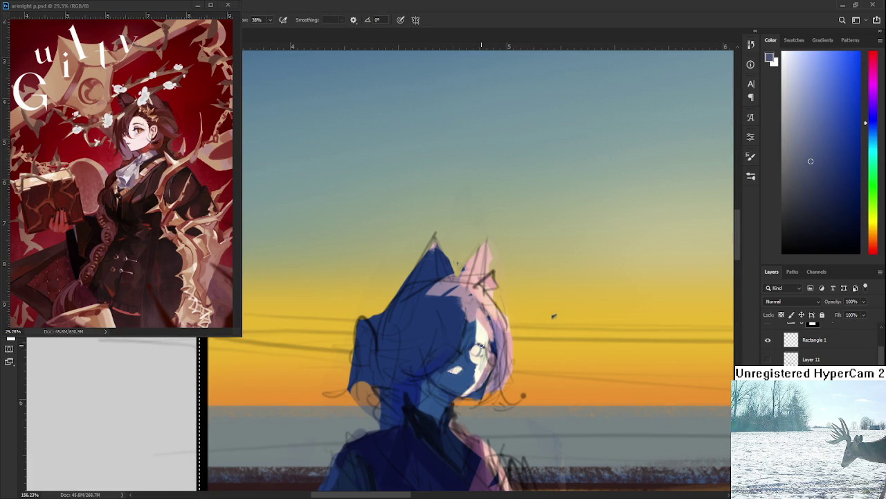
left_click(475, 335, "alt")
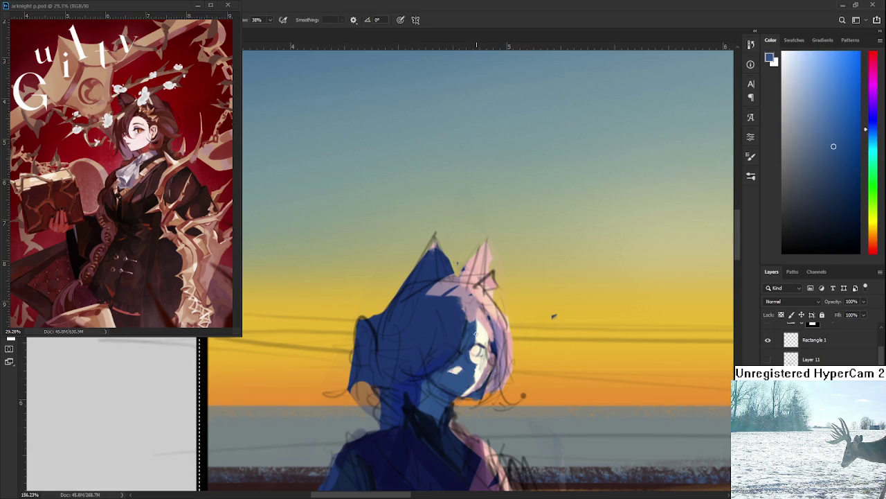
left_click(477, 332, "alt")
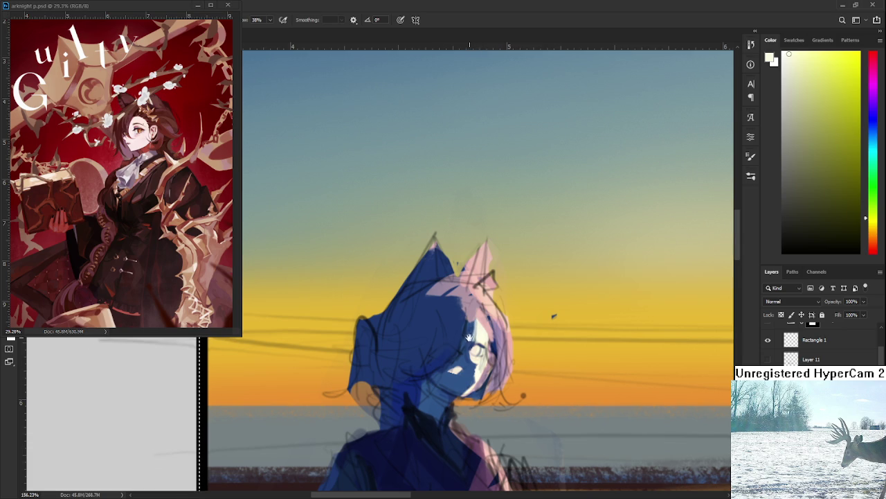
left_click_drag(469, 337, 448, 360)
left_click(437, 353, "alt")
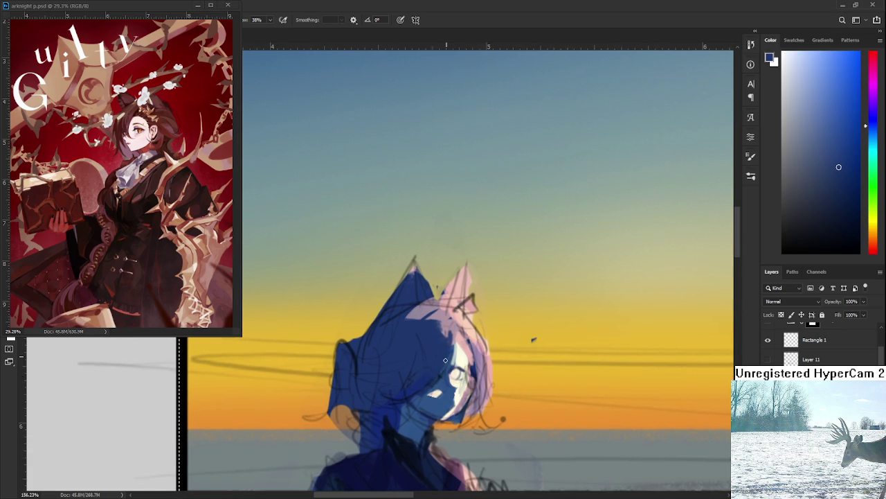
left_click(441, 357, "alt")
left_click(443, 331, "alt")
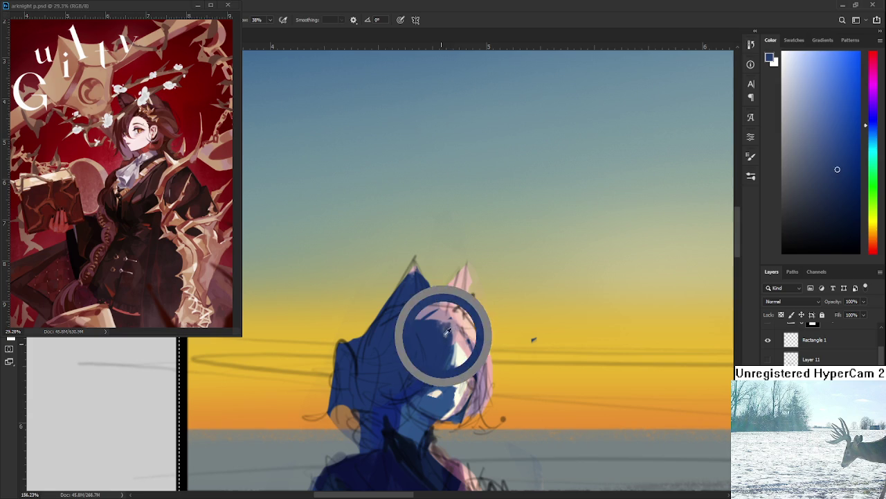
left_click_drag(443, 331, 451, 324)
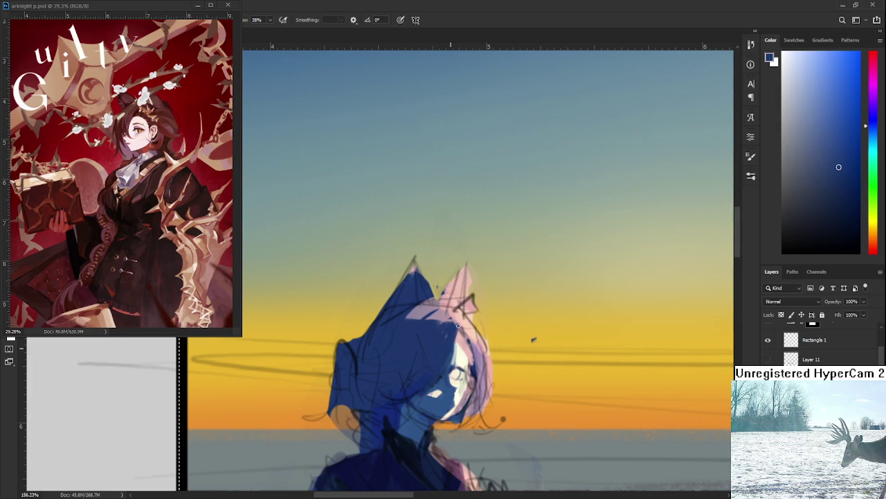
scroll(454, 327, "down", 1)
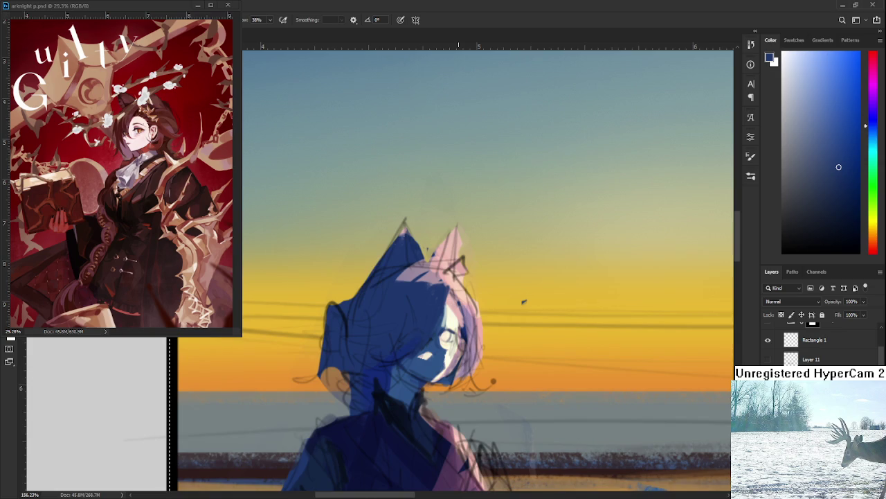
scroll(462, 299, "down", 1)
scroll(499, 302, "down", 3)
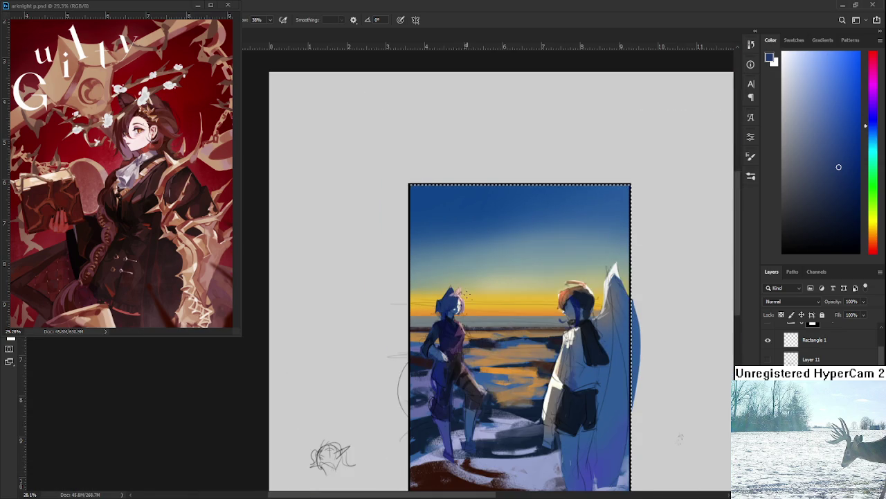
Step: Zoom in on the left character's head and sample greyish blue tones from the face
scroll(485, 298, "up", 2)
scroll(485, 298, "up", 1)
scroll(489, 291, "up", 1)
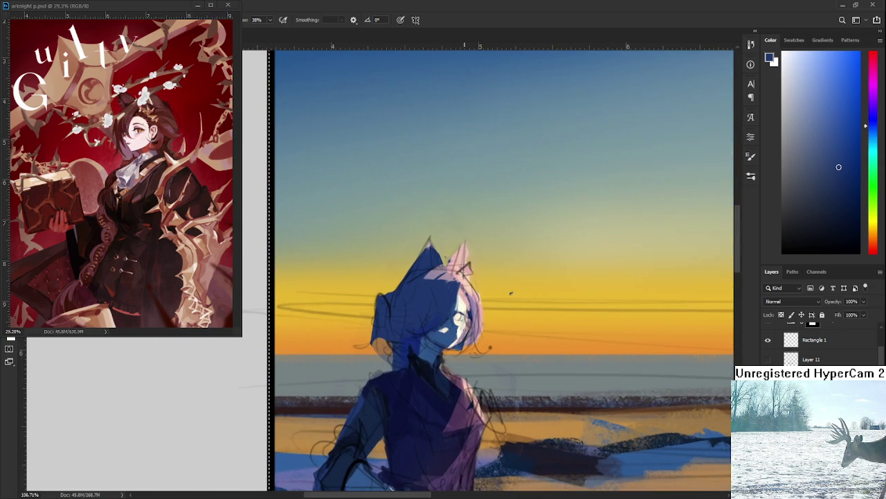
scroll(499, 278, "up", 1)
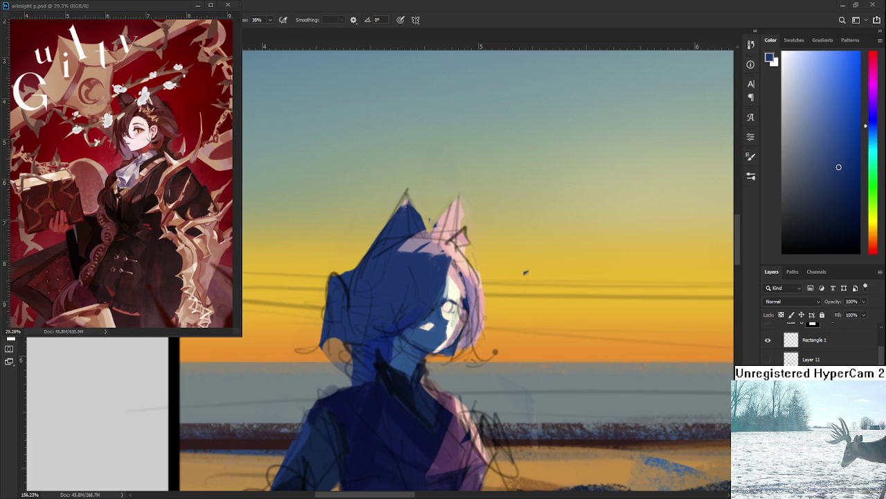
scroll(439, 258, "up", 3)
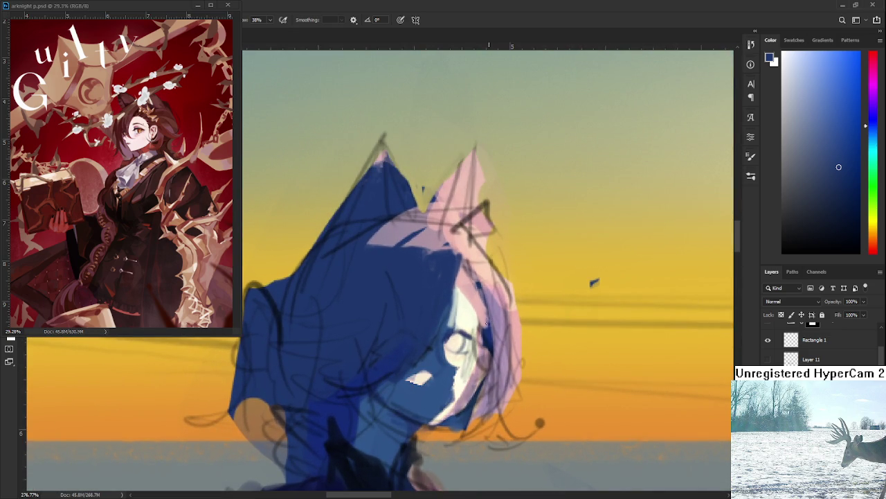
left_click(464, 333, "alt")
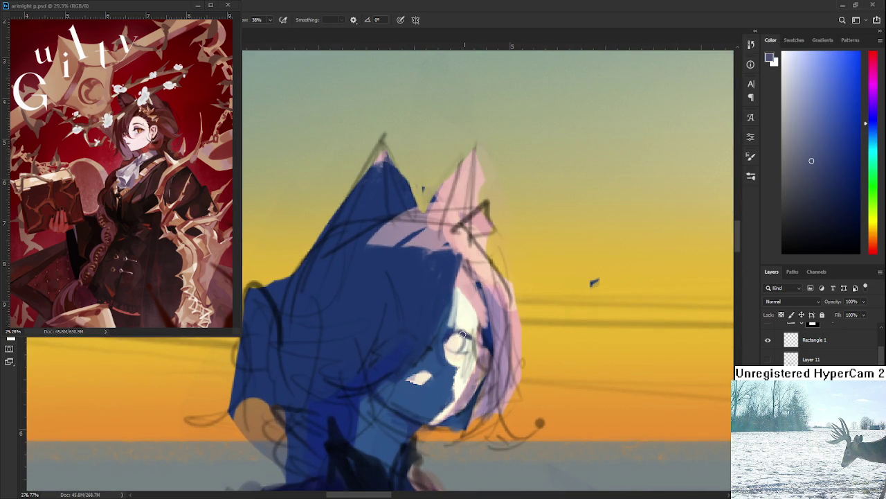
left_click(485, 331, "alt")
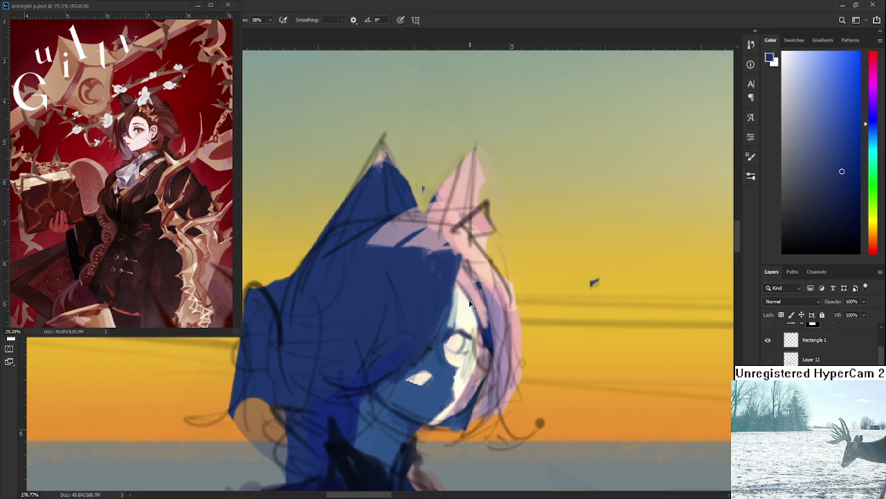
scroll(476, 294, "down", 1)
Step: Alternate sampling the pink and the near-white of the lit face
left_click(483, 291, "alt")
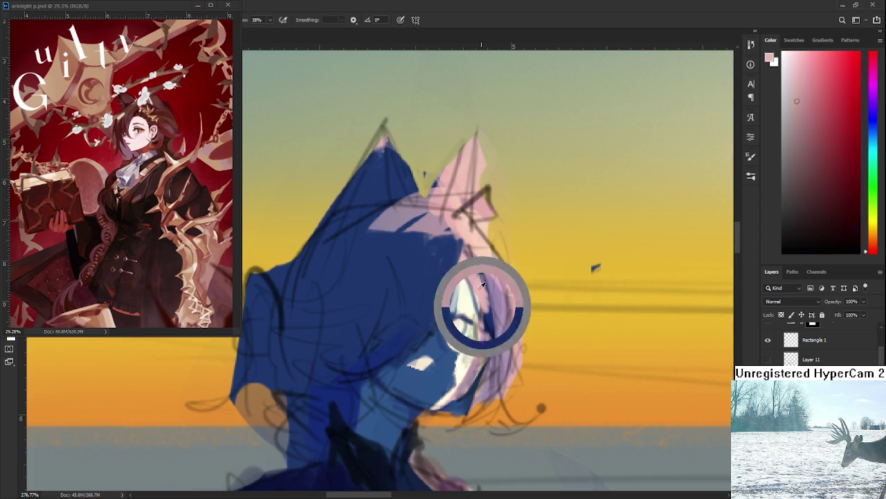
left_click(474, 304, "alt")
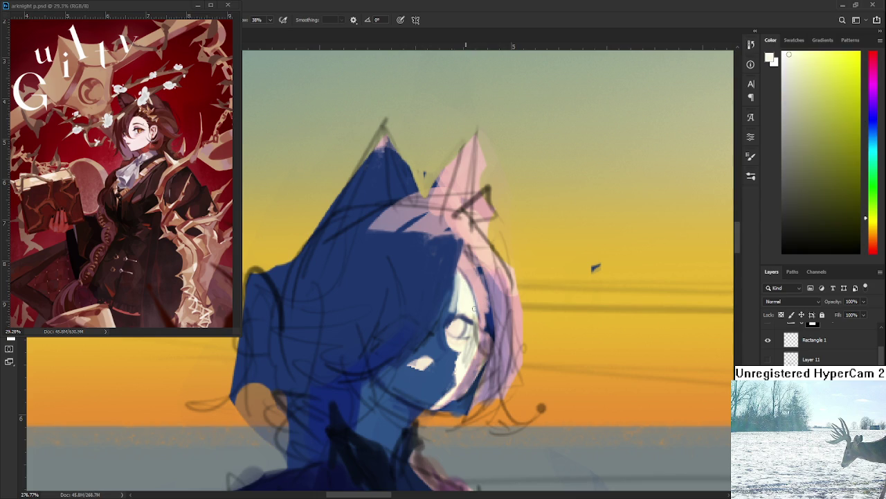
left_click(490, 319, "alt")
left_click(476, 283, "alt")
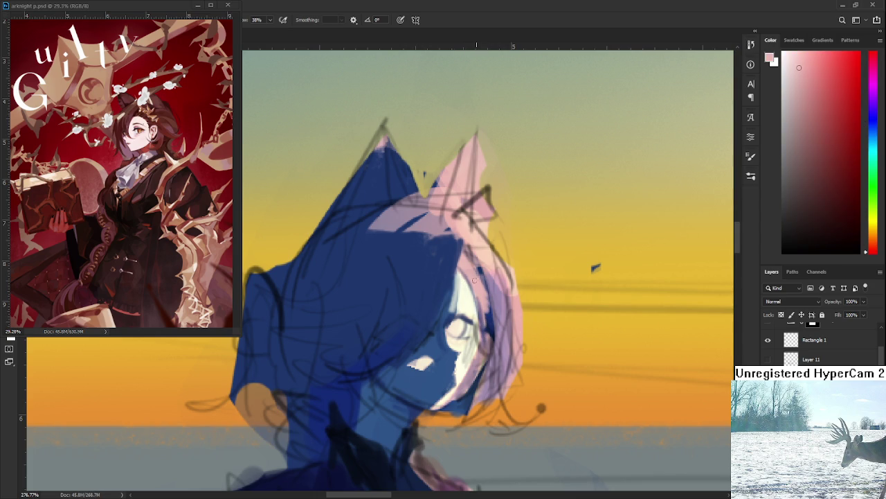
left_click(468, 363, "alt")
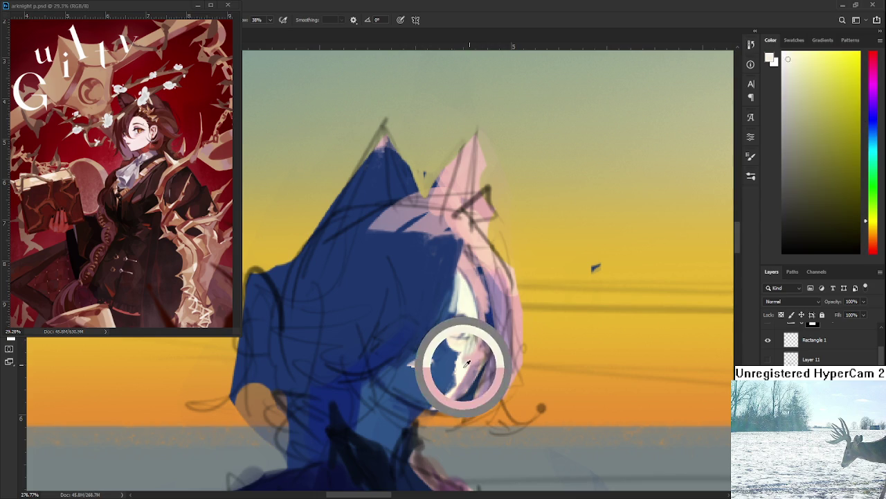
left_click(467, 346, "alt")
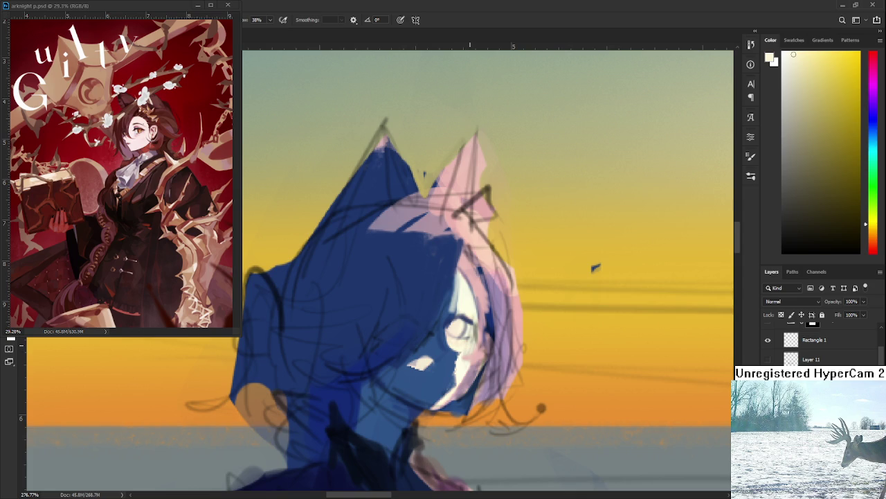
scroll(470, 331, "down", 3)
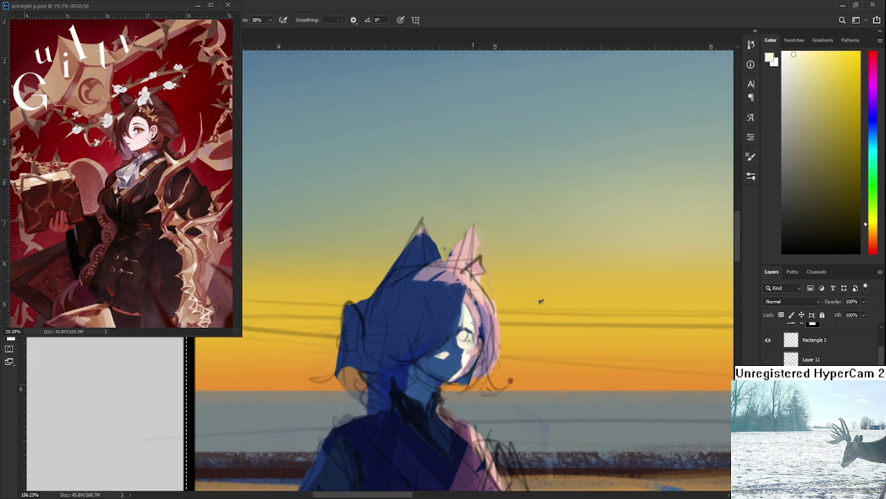
Step: Sample pink from the hair and brighten the hair edge beside the eye
scroll(472, 323, "up", 3)
left_click(455, 356, "alt")
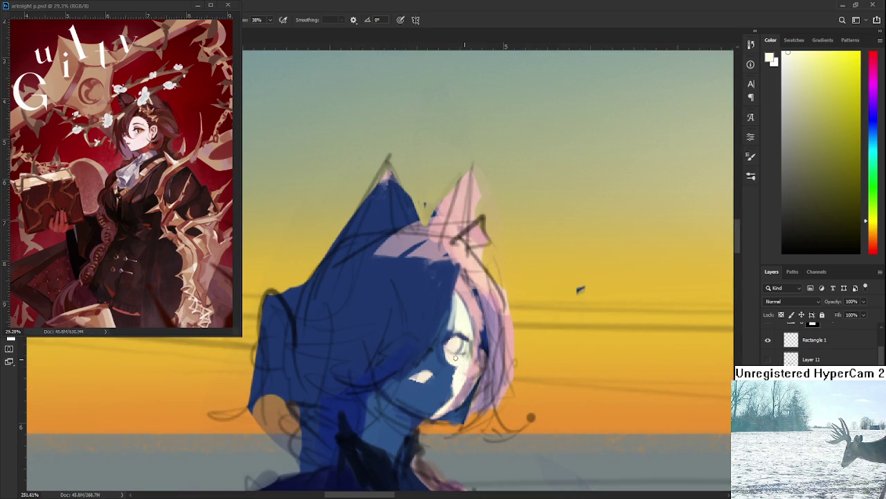
left_click(471, 315, "alt")
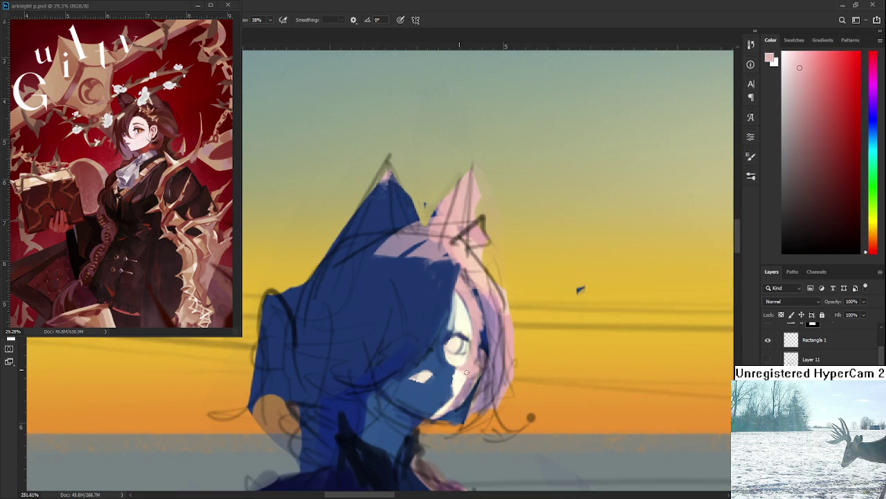
left_click(465, 358, "alt")
left_click(475, 321, "alt")
left_click(478, 306, "alt")
left_click_drag(478, 331, 481, 352)
Step: Sample tones around the eye, paint the iris mauve from the collar, then pick a lighter lavender
left_click(456, 356, "alt")
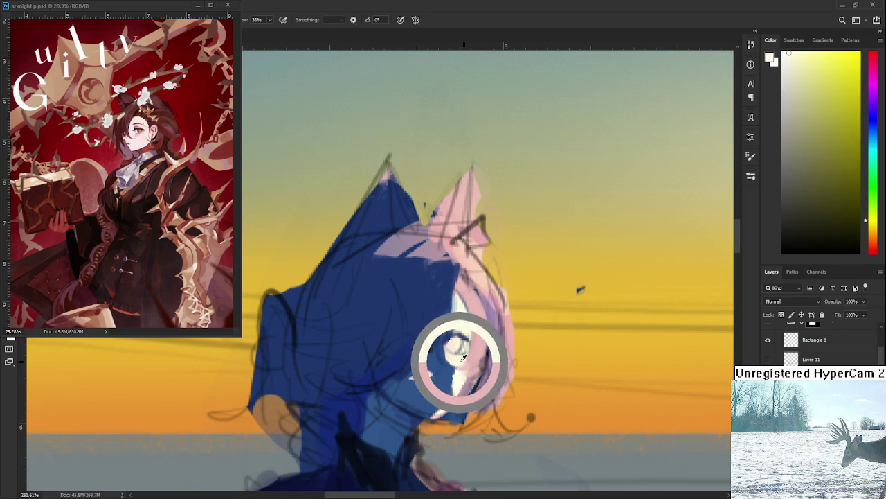
left_click(463, 365, "alt")
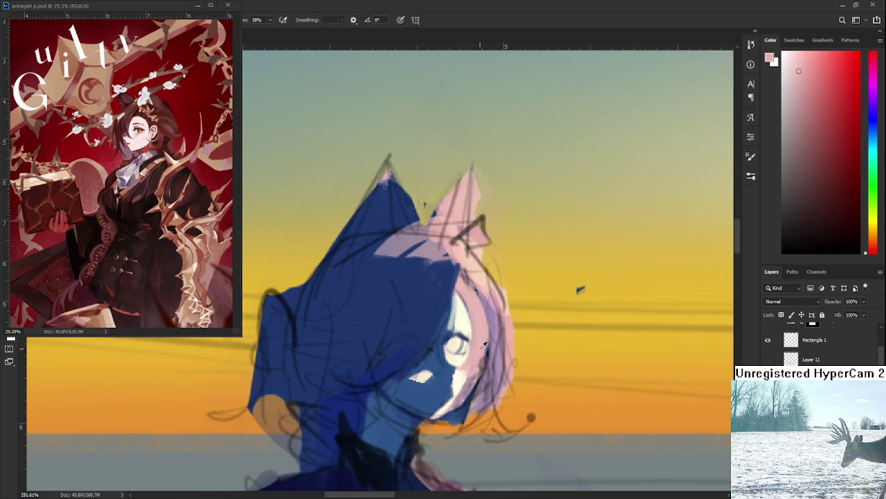
left_click(461, 368, "alt")
left_click(474, 350, "alt")
left_click(465, 332, "alt")
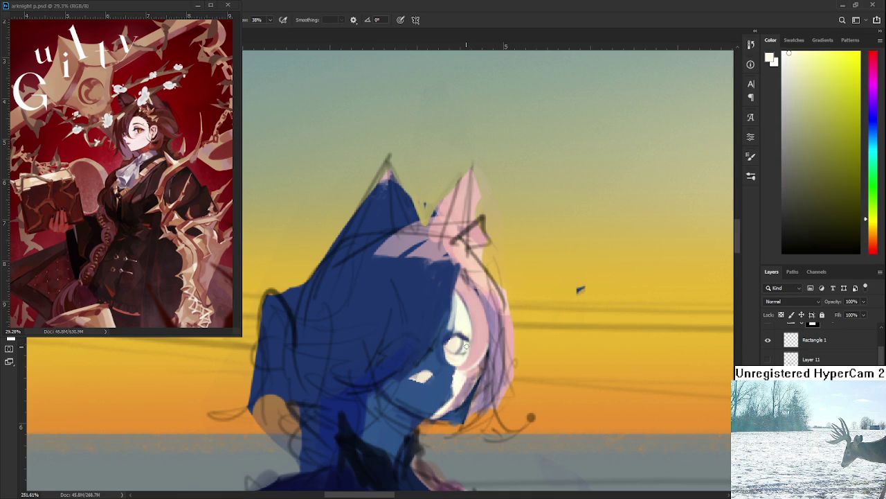
left_click(461, 350, "alt")
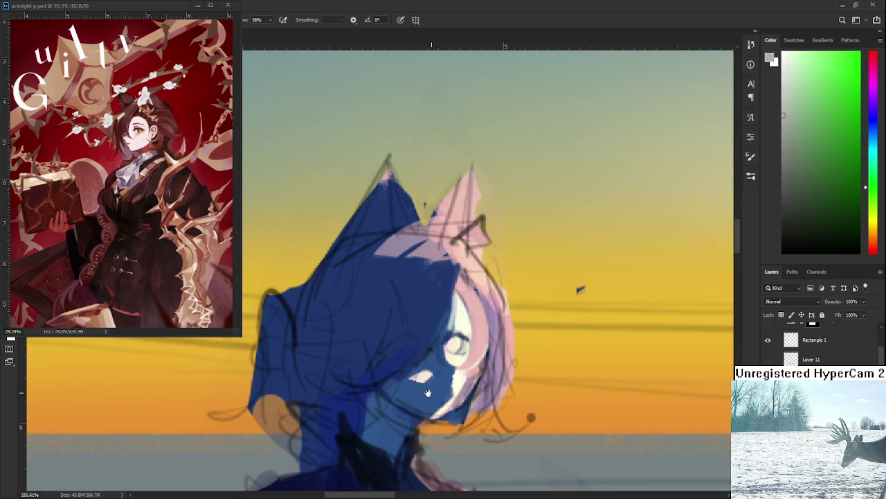
left_click_drag(426, 393, 460, 341)
left_click(485, 449, "alt")
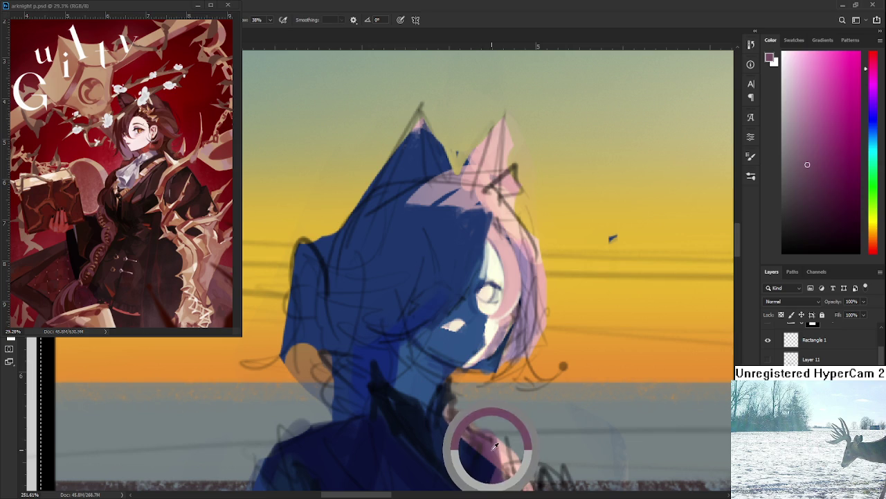
left_click_drag(485, 294, 489, 291)
left_click(529, 270, "alt")
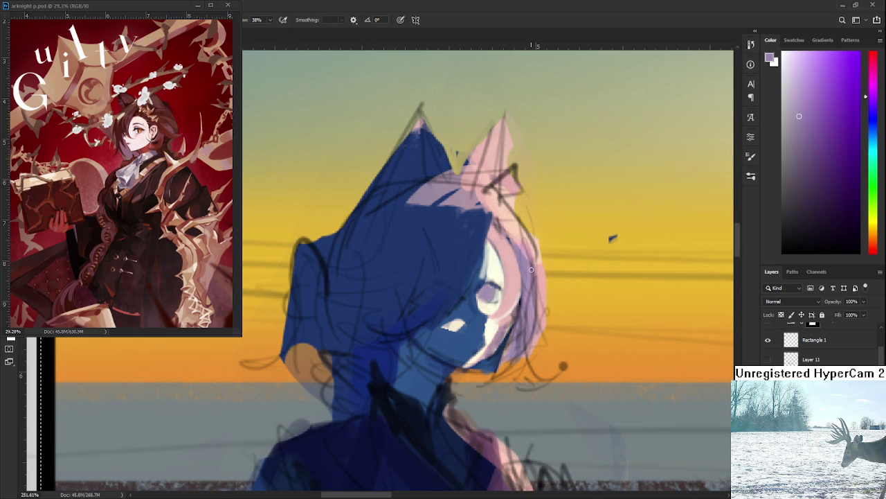
Step: Select the whole canvas and zoom in on the left character's head
scroll(481, 205, "down", 5)
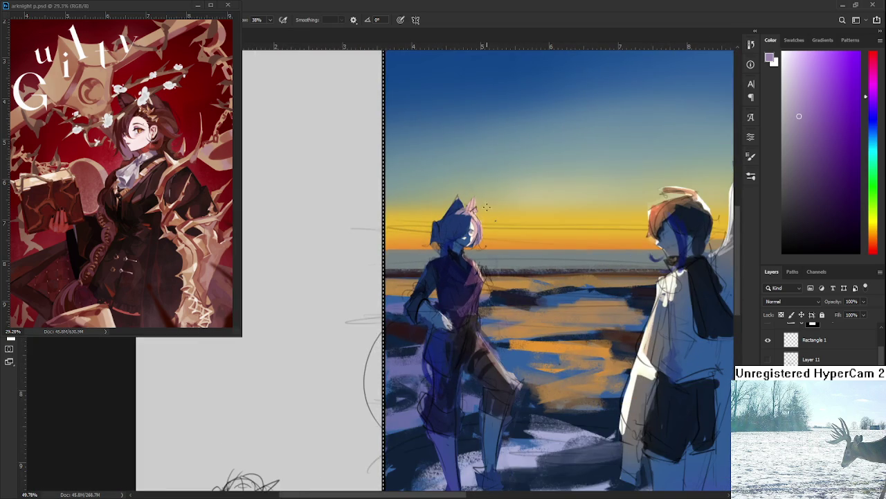
scroll(466, 208, "up", 1)
scroll(468, 226, "up", 2)
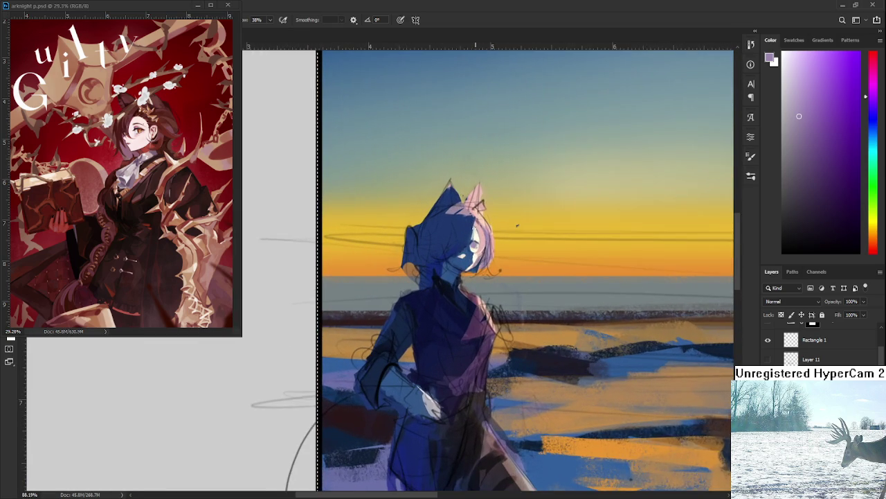
scroll(468, 226, "up", 1)
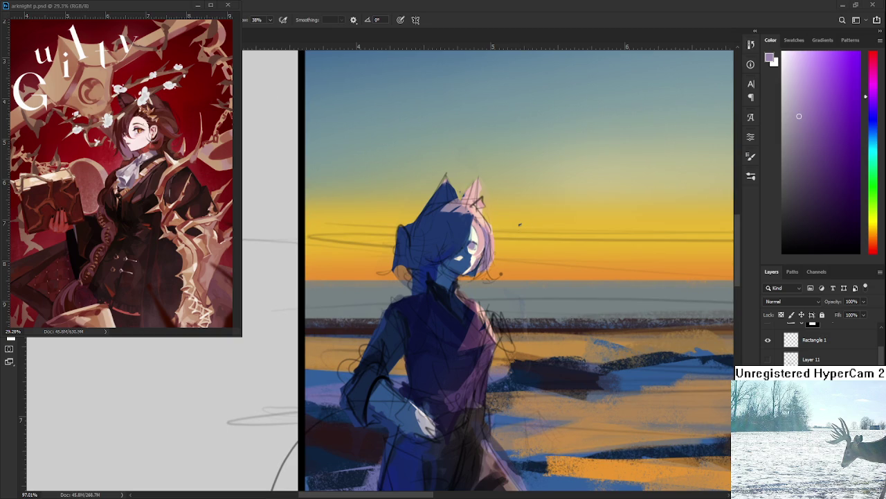
scroll(519, 224, "down", 2)
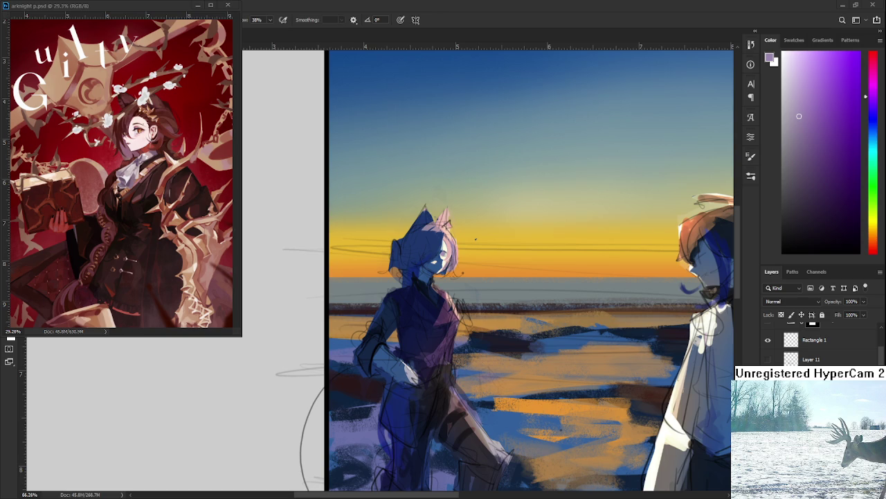
key("ctrl+a")
scroll(457, 270, "up", 1)
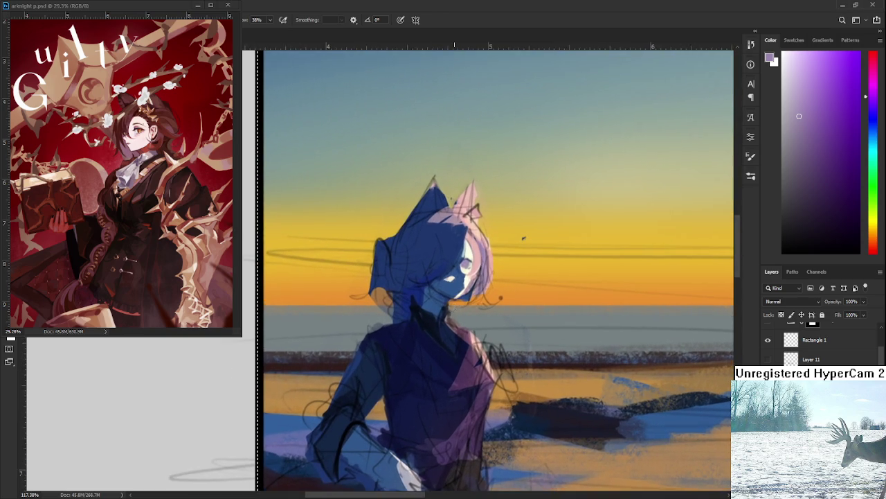
scroll(457, 270, "up", 1)
scroll(499, 270, "down", 5)
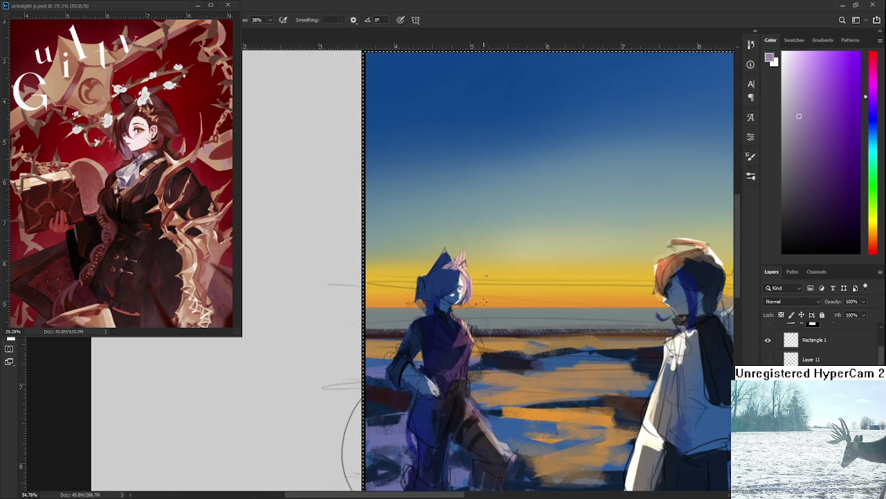
scroll(483, 302, "down", 1)
mouse_move(484, 367)
left_mouse_down()
mouse_move(471, 301)
mouse_move(459, 353)
mouse_move(313, 378)
mouse_move(371, 375)
mouse_move(358, 374)
left_mouse_up()
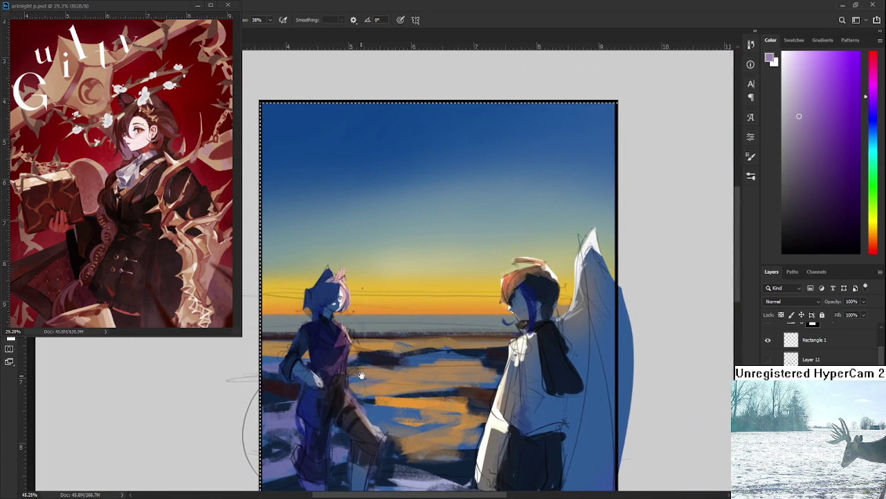
scroll(338, 316, "up", 1)
scroll(337, 312, "up", 3)
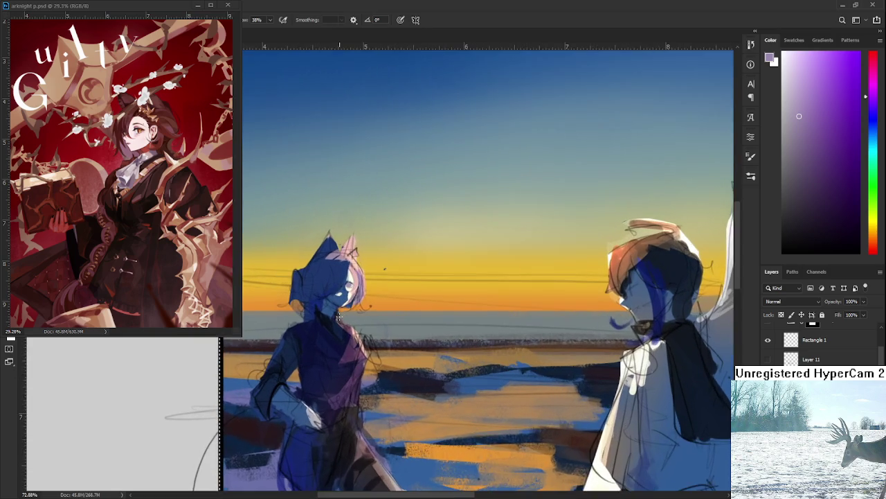
scroll(340, 304, "up", 3)
scroll(339, 298, "up", 3)
scroll(340, 291, "up", 4)
Step: Sample the blue from the left character's face, then adjust the zoom around her head
left_click(368, 350, "alt")
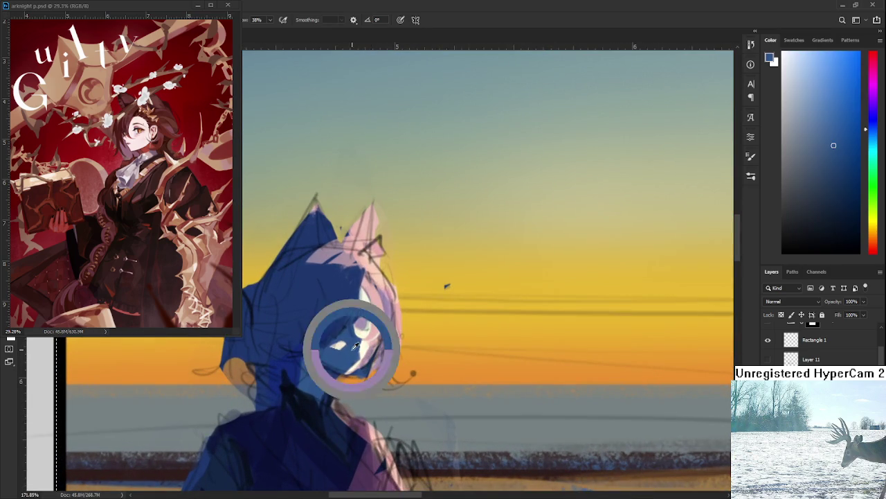
left_click_drag(357, 353, 386, 356)
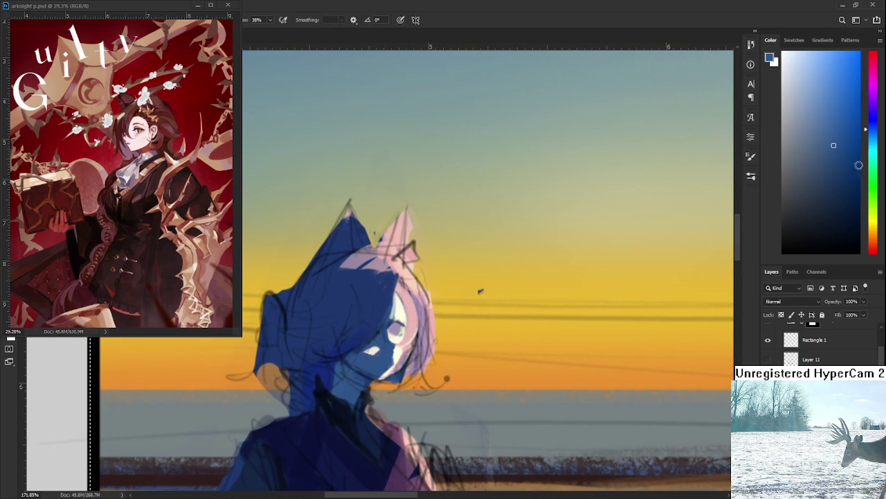
scroll(391, 357, "down", 2)
scroll(415, 350, "down", 1)
scroll(449, 341, "down", 2)
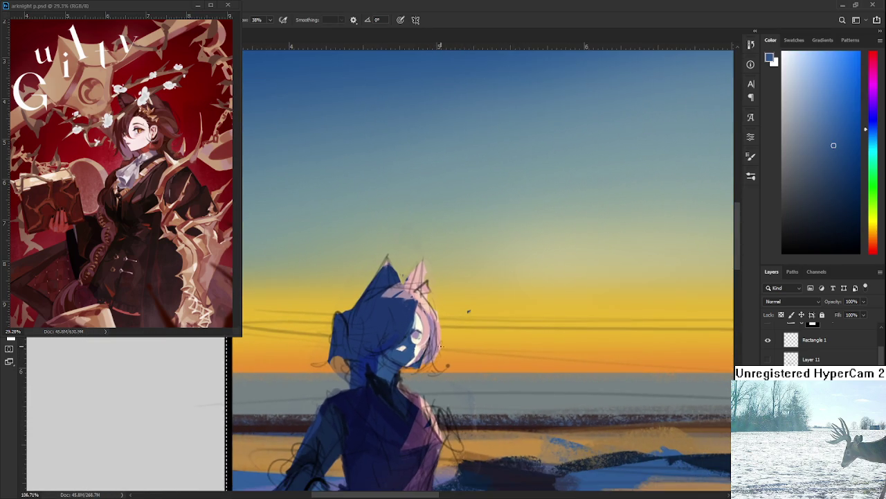
scroll(446, 339, "up", 2)
scroll(436, 336, "up", 3)
scroll(422, 329, "up", 3)
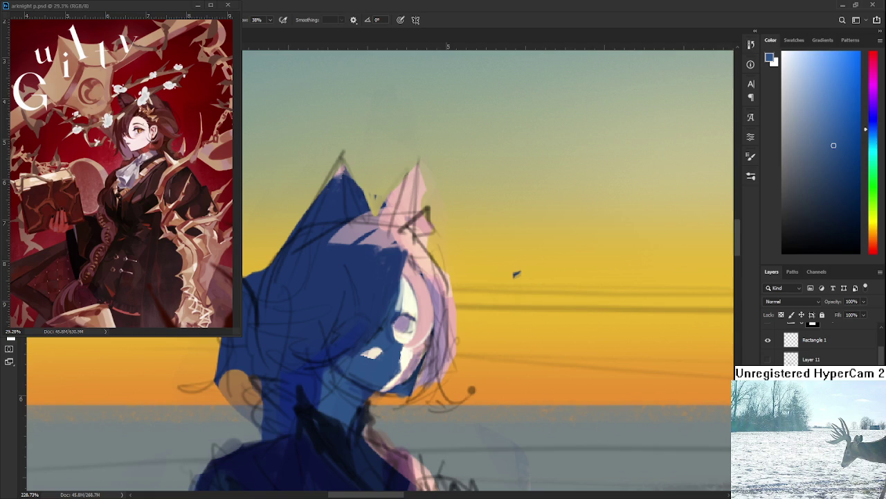
scroll(516, 274, "down", 6)
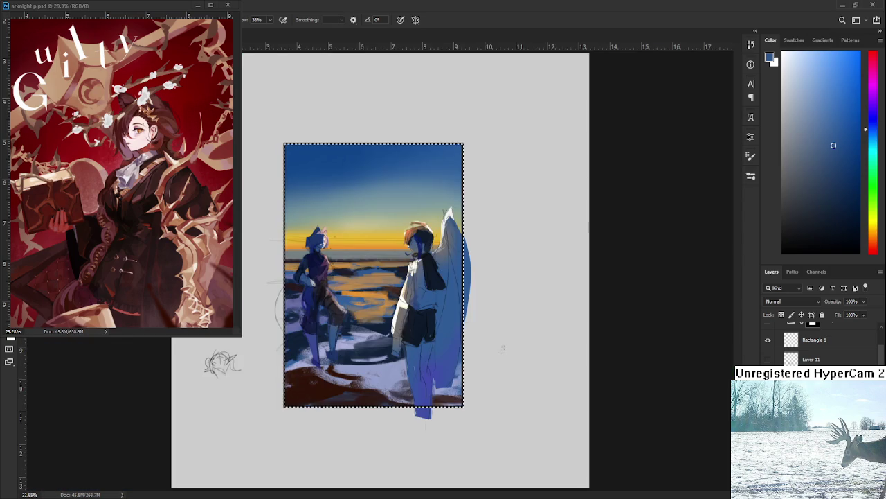
scroll(555, 386, "up", 1)
scroll(485, 311, "up", 1)
scroll(478, 308, "up", 3)
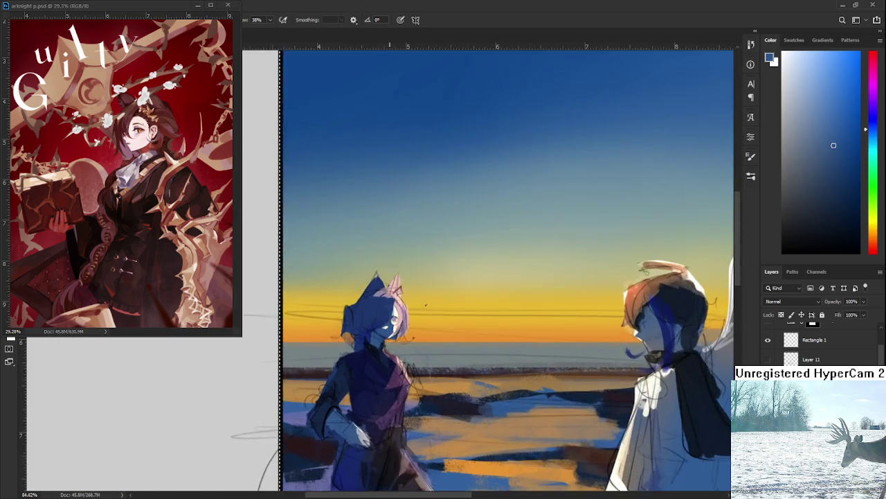
scroll(471, 304, "up", 3)
scroll(466, 302, "up", 3)
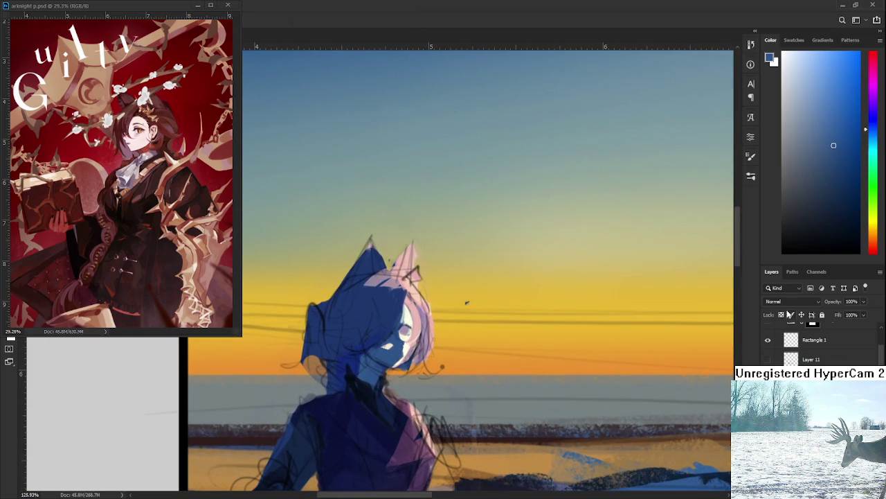
scroll(793, 302, "down", 4)
scroll(793, 302, "down", 5)
Step: Switch the layer to Color Dodge and brush orange glow over the left character's face and eye
left_click(874, 244)
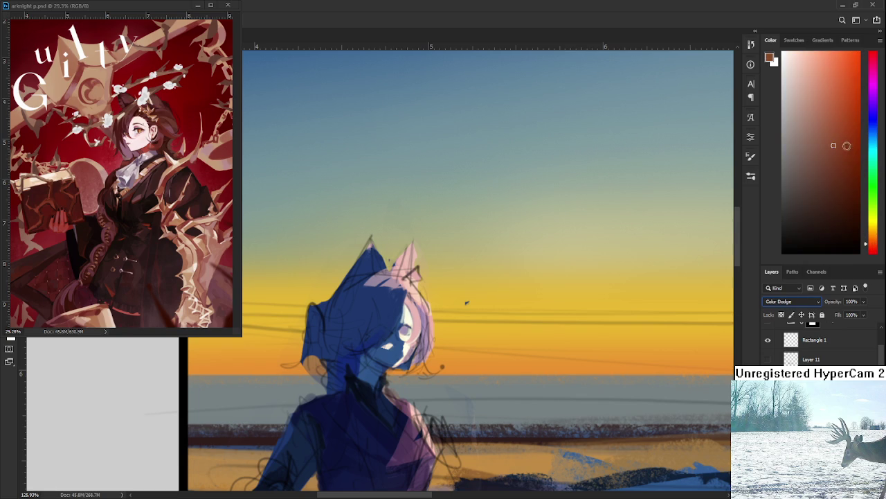
left_click(870, 237)
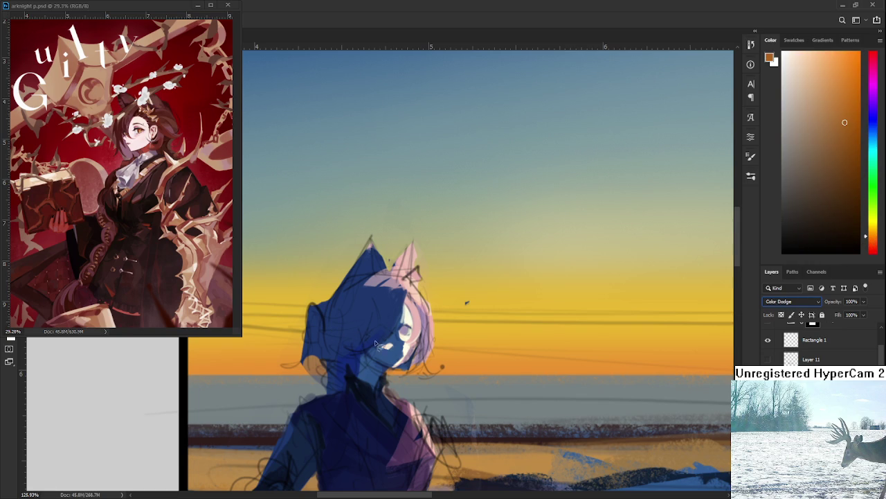
mouse_move(403, 335)
left_mouse_down()
mouse_move(387, 346)
mouse_move(401, 339)
left_mouse_up()
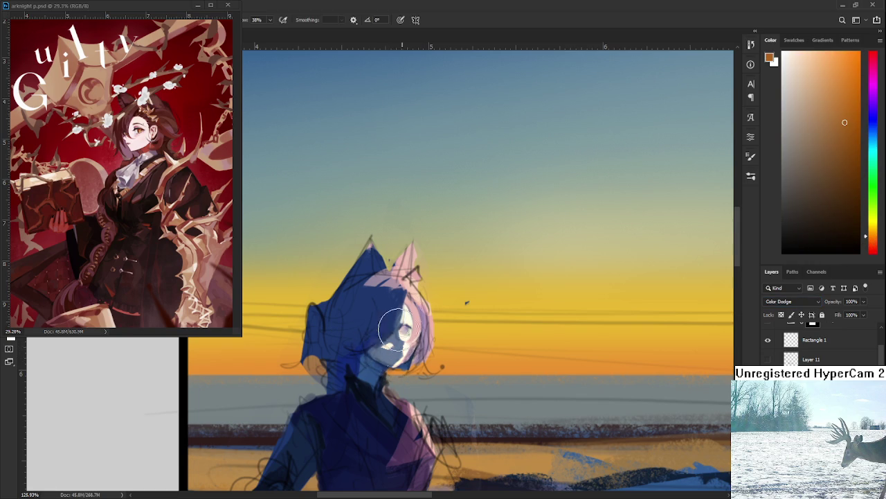
left_click(852, 91)
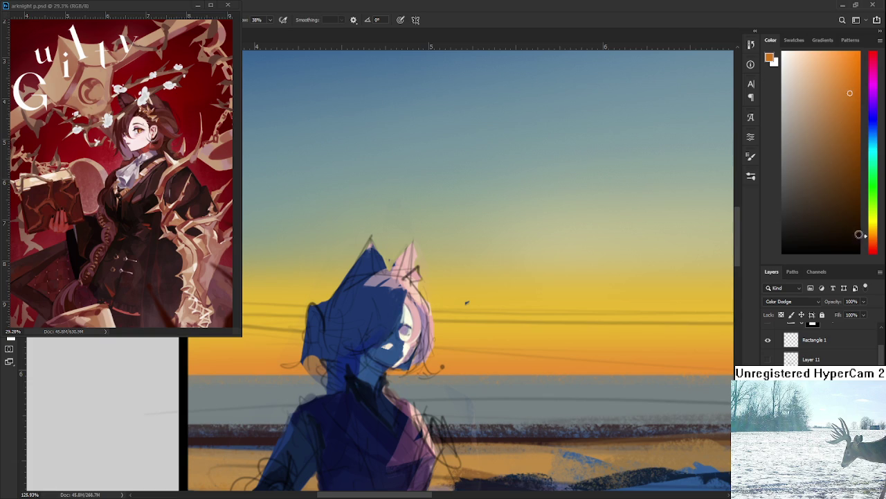
left_click(873, 244)
left_click(850, 93)
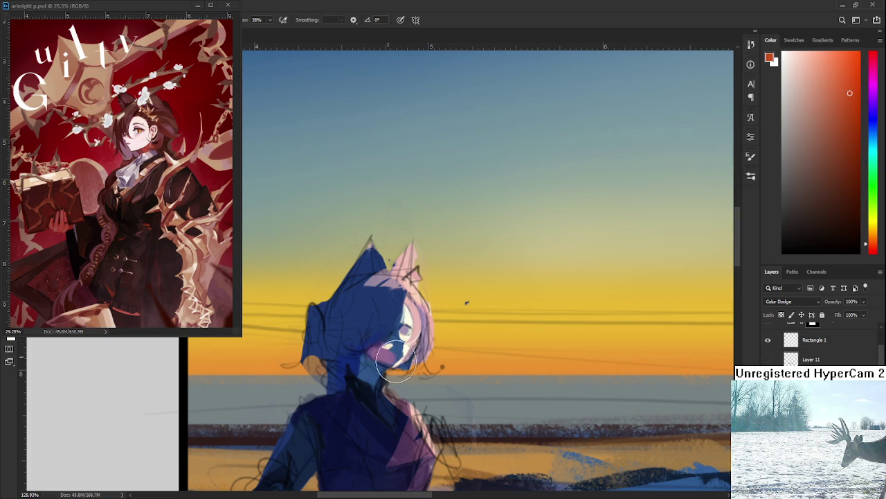
mouse_move(376, 340)
left_mouse_down()
mouse_move(401, 343)
mouse_move(396, 320)
mouse_move(394, 350)
left_mouse_up()
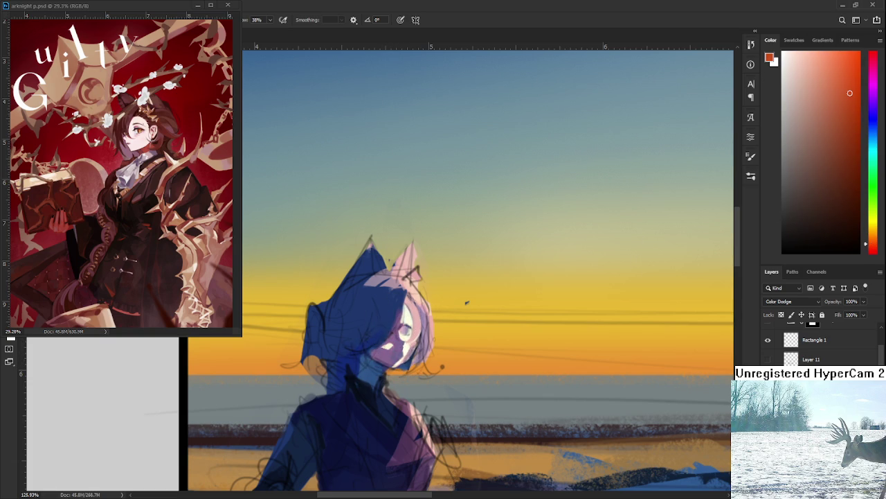
Step: Add red and orange glow across her cheek, neck and face from chin to eye
left_click(849, 147)
mouse_move(383, 336)
left_mouse_down()
mouse_move(385, 348)
mouse_move(370, 348)
mouse_move(388, 352)
mouse_move(402, 325)
left_mouse_up()
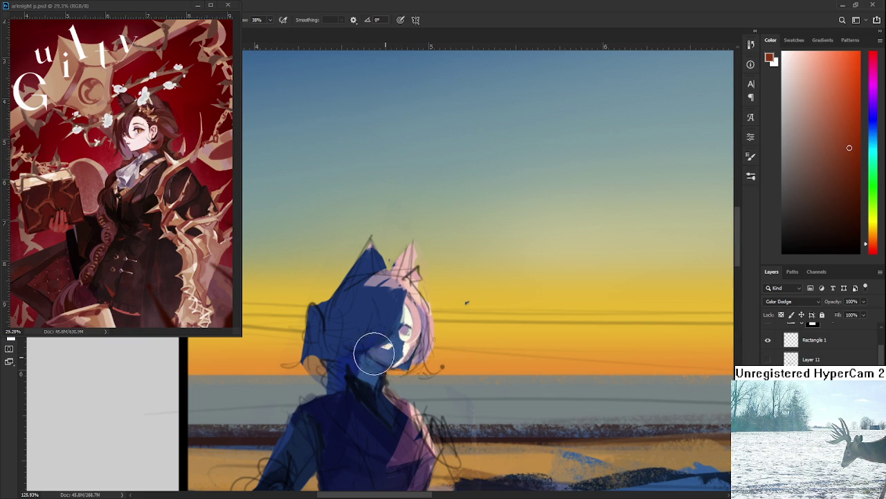
mouse_move(384, 355)
left_mouse_down()
mouse_move(372, 376)
mouse_move(388, 352)
left_mouse_up()
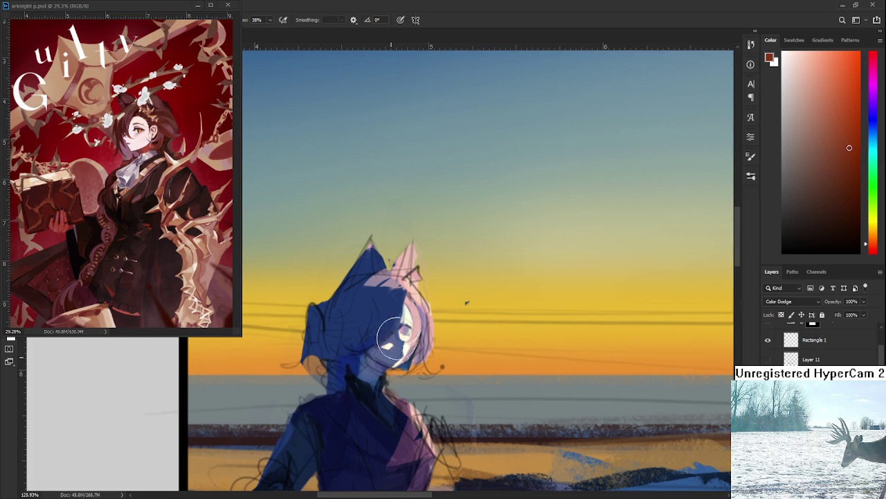
left_click_drag(849, 148, 852, 107)
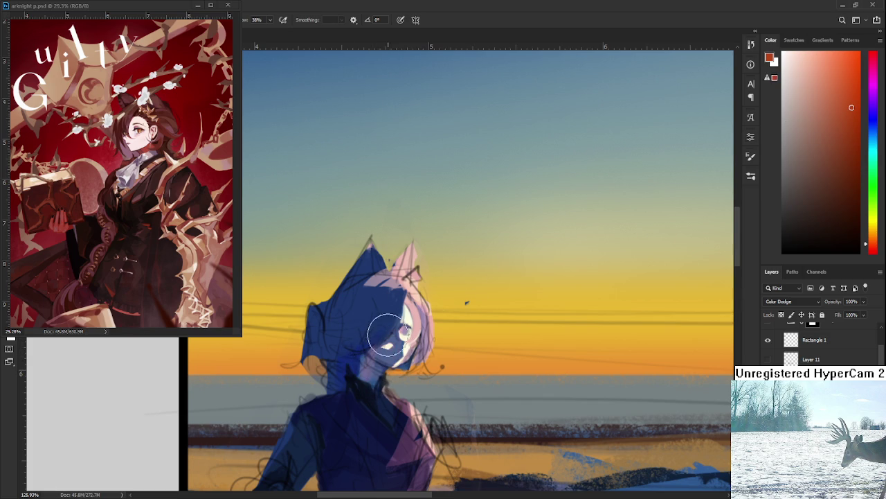
left_click(872, 233)
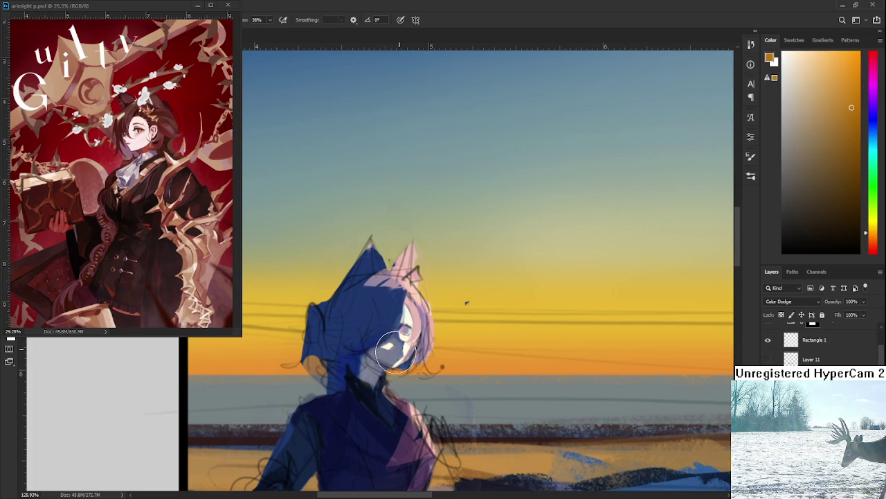
left_click_drag(390, 340, 395, 317)
Step: Zoom out and reframe the view across both figures
scroll(398, 323, "down", 1)
scroll(466, 290, "down", 1)
scroll(466, 290, "down", 1)
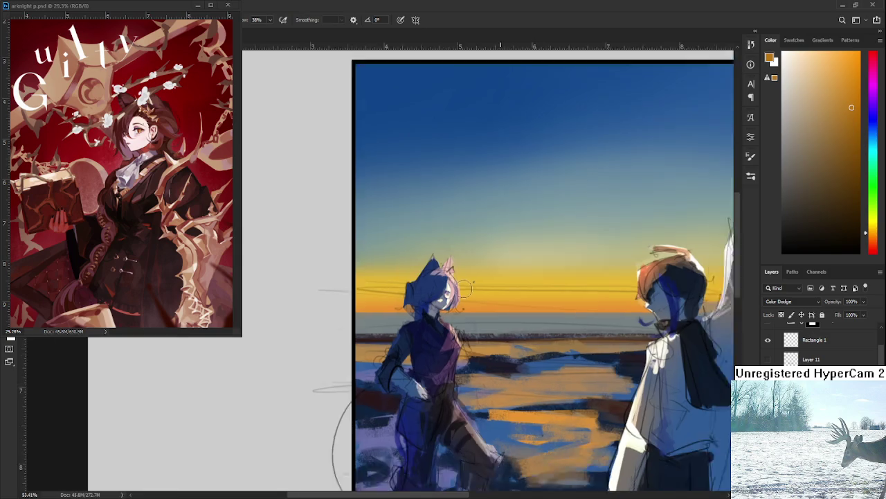
scroll(406, 381, "down", 1)
scroll(312, 406, "down", 1)
scroll(468, 320, "up", 1)
scroll(468, 320, "up", 2)
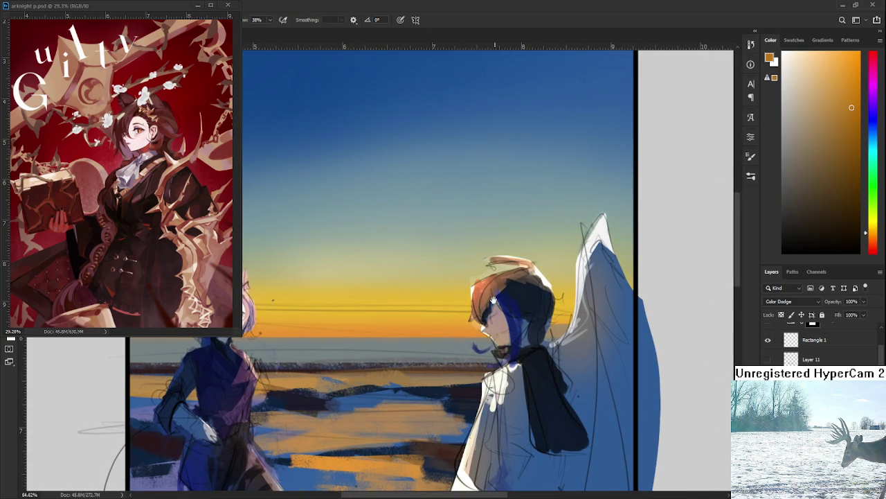
left_click_drag(500, 340, 526, 327)
Step: Zoom in on the right character's head and switch to a larger Eraser
scroll(506, 319, "down", 3)
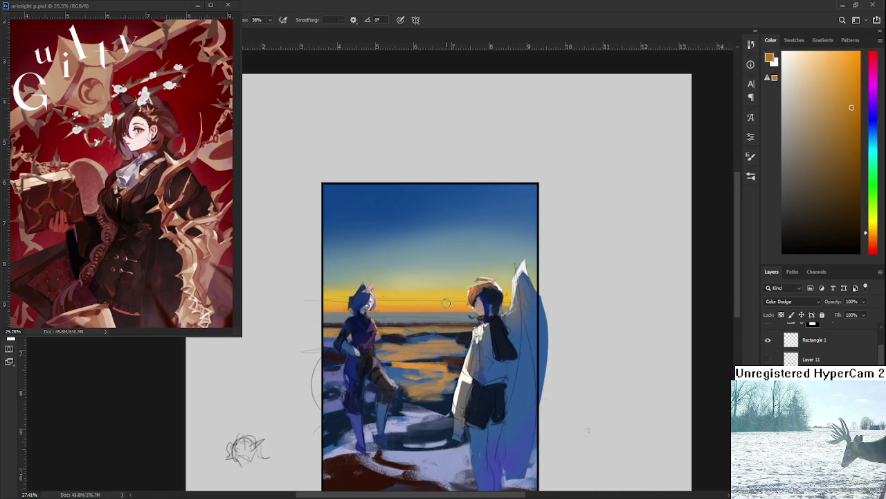
scroll(444, 326, "up", 2)
scroll(464, 324, "up", 2)
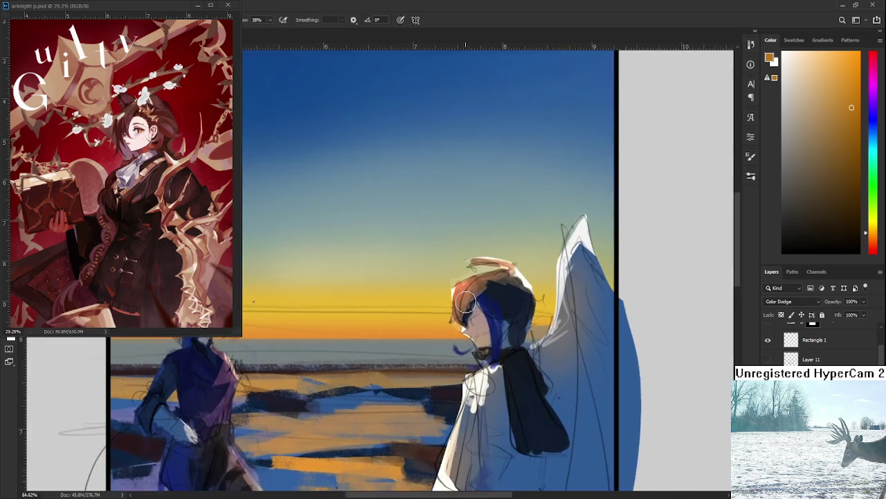
scroll(484, 322, "up", 2)
key("e")
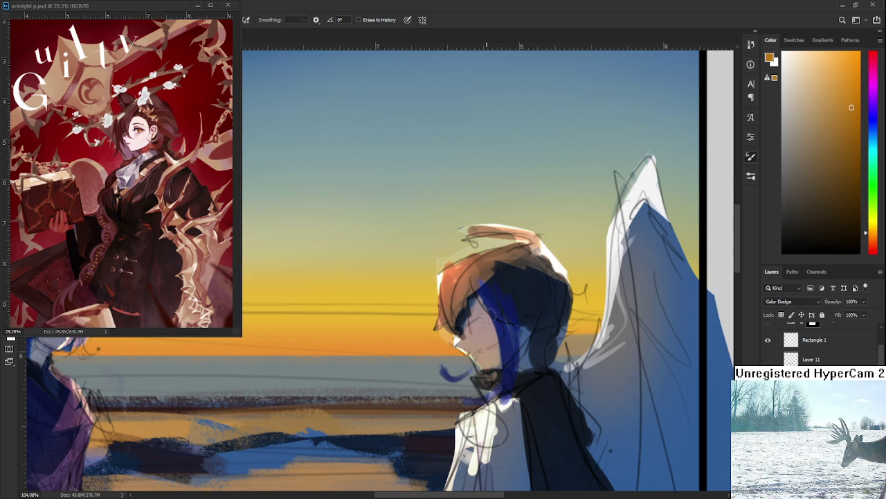
key("bracketright")
key("bracketright")
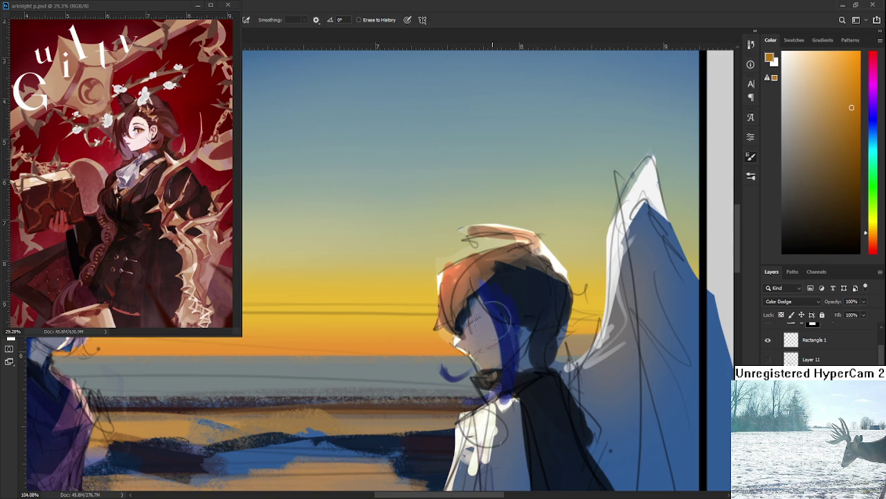